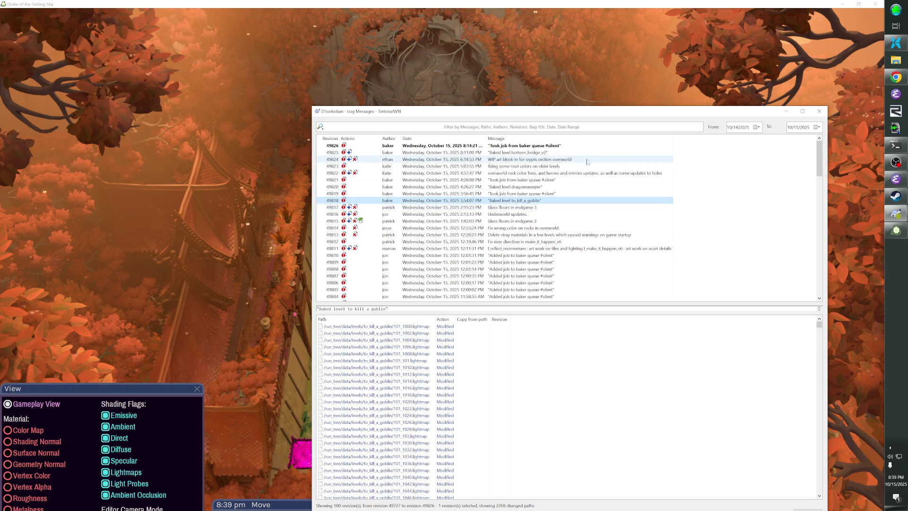
Close the TortoiseSVN revision log window and move the View debug panel up out of the way.
{"action": "mouse_move", "coordinate": [768, 113]}
{"action": "left_mouse_down"}
{"action": "mouse_move", "coordinate": [681, 113]}
{"action": "mouse_move", "coordinate": [821, 44]}
{"action": "mouse_move", "coordinate": [639, 65]}
{"action": "left_mouse_up"}
{"action": "left_click_drag", "start_coordinate": [532, 92], "coordinate": [587, 92]}
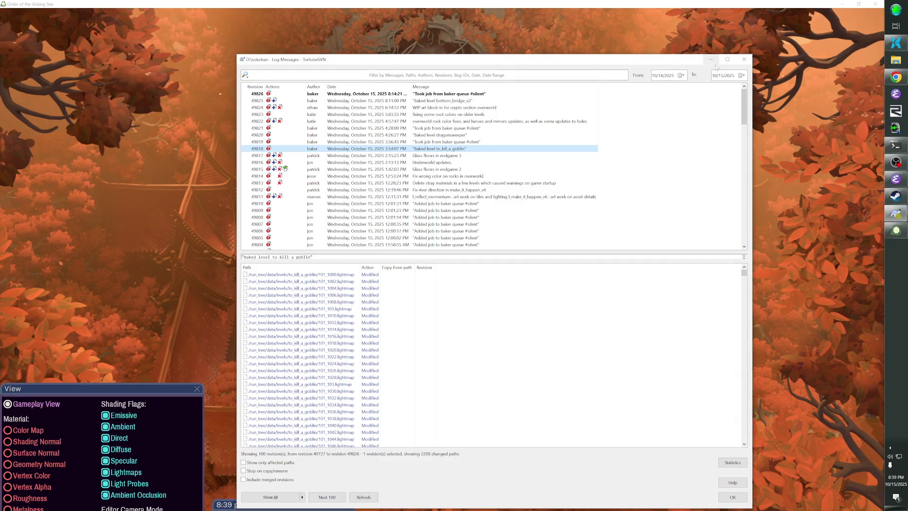
{"action": "left_click", "coordinate": [744, 59]}
{"action": "mouse_move", "coordinate": [190, 389]}
{"action": "left_mouse_down"}
{"action": "mouse_move", "coordinate": [255, 139]}
{"action": "mouse_move", "coordinate": [247, 61]}
{"action": "mouse_move", "coordinate": [593, 61]}
{"action": "mouse_move", "coordinate": [578, 65]}
{"action": "left_mouse_up"}
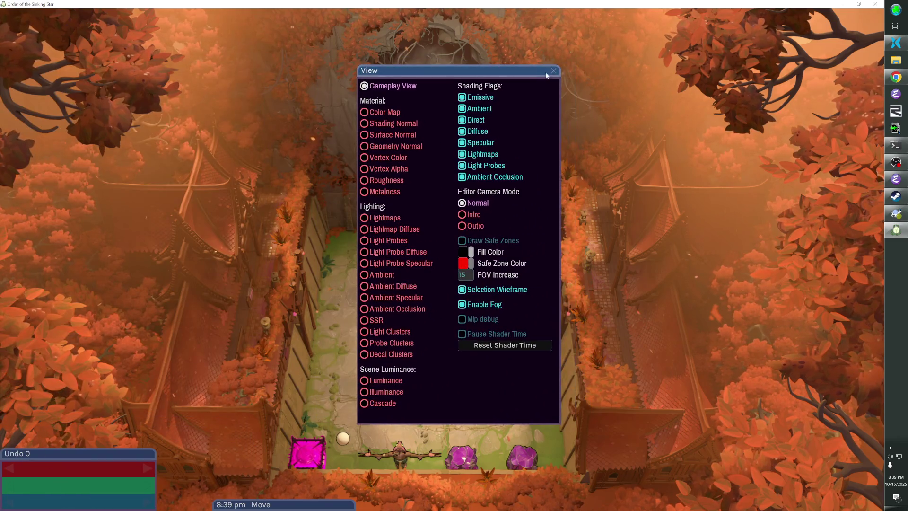
Close the View debug panel, reposition the level editing panel, and bring up File Pilot.
{"action": "left_click", "coordinate": [553, 72]}
{"action": "mouse_move", "coordinate": [241, 504]}
{"action": "left_mouse_down"}
{"action": "mouse_move", "coordinate": [257, 357]}
{"action": "mouse_move", "coordinate": [197, 194]}
{"action": "mouse_move", "coordinate": [48, 71]}
{"action": "left_mouse_up"}
{"action": "left_click", "coordinate": [895, 42]}
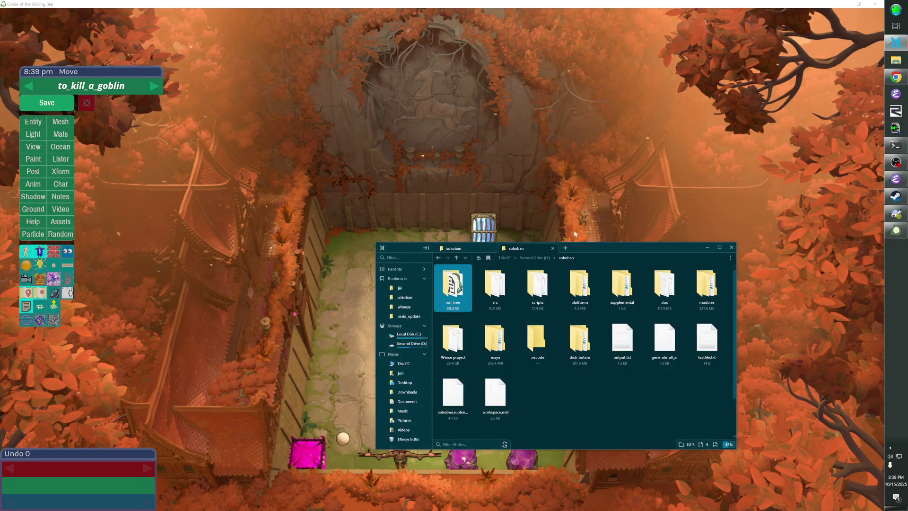
{"action": "left_click_drag", "start_coordinate": [586, 248], "coordinate": [507, 175]}
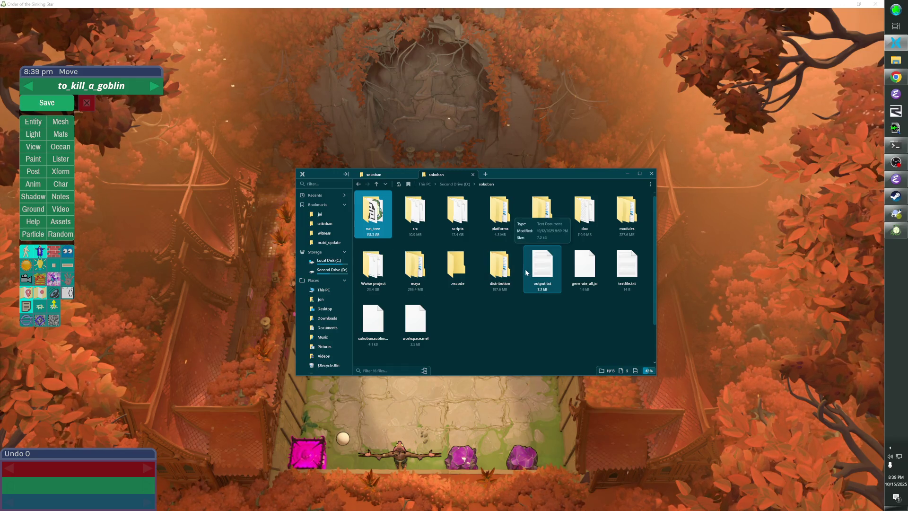
Browse into doc/patrick and open overworld_dots.png in the photo viewer.
{"action": "double_click", "coordinate": [577, 222]}
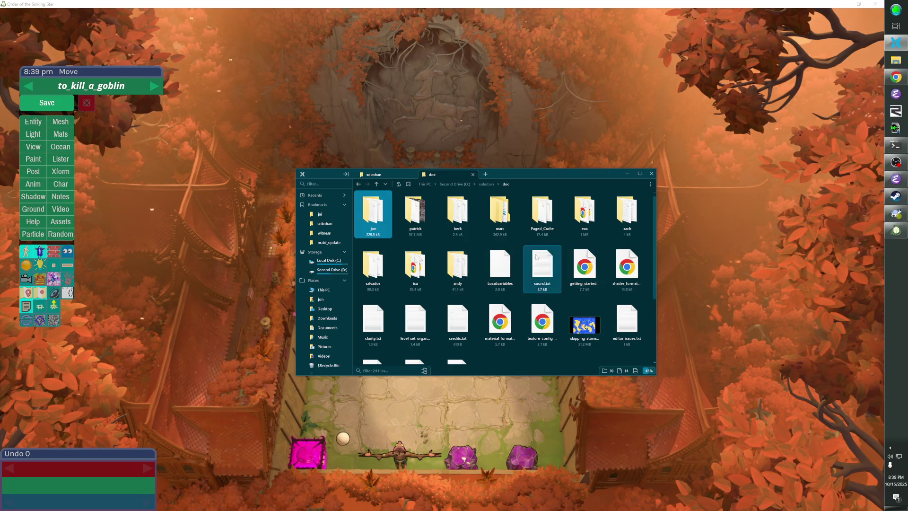
{"action": "double_click", "coordinate": [415, 211]}
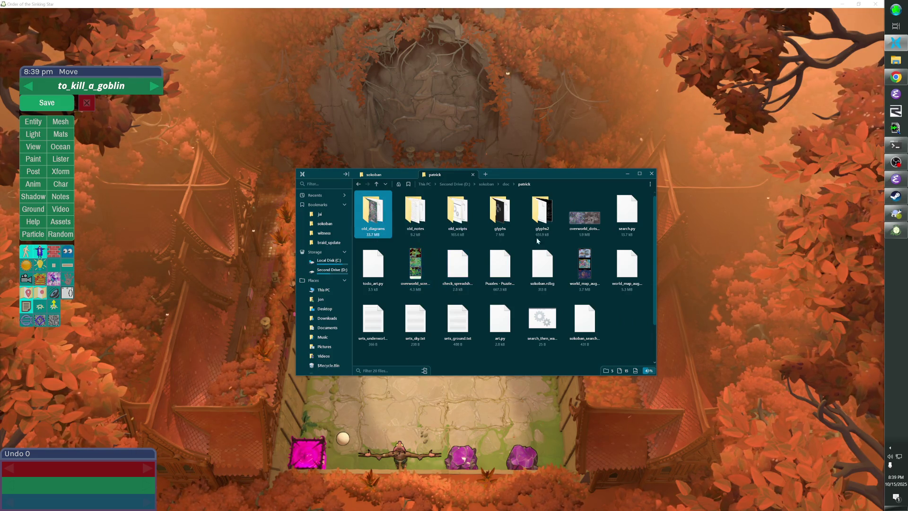
{"action": "left_click", "coordinate": [587, 221]}
{"action": "double_click", "coordinate": [587, 221]}
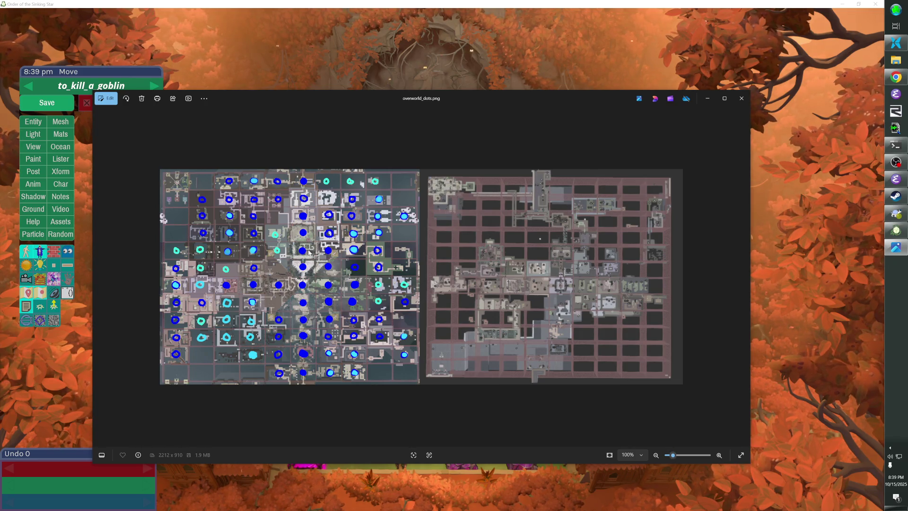
{"action": "left_click_drag", "start_coordinate": [387, 99], "coordinate": [487, 32]}
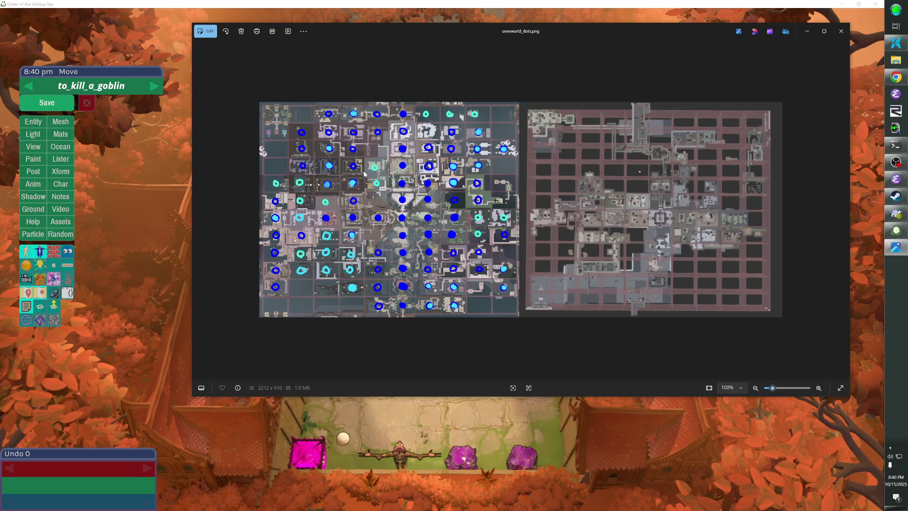
{"action": "left_click", "coordinate": [806, 32]}
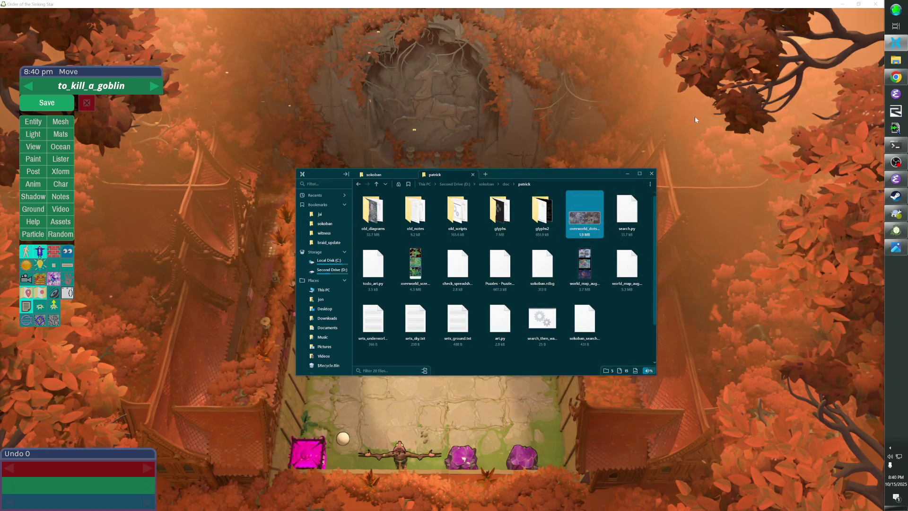
Load the overworld level with the console command 'l overworld', then hide the editor UI.
{"action": "left_click", "coordinate": [631, 72]}
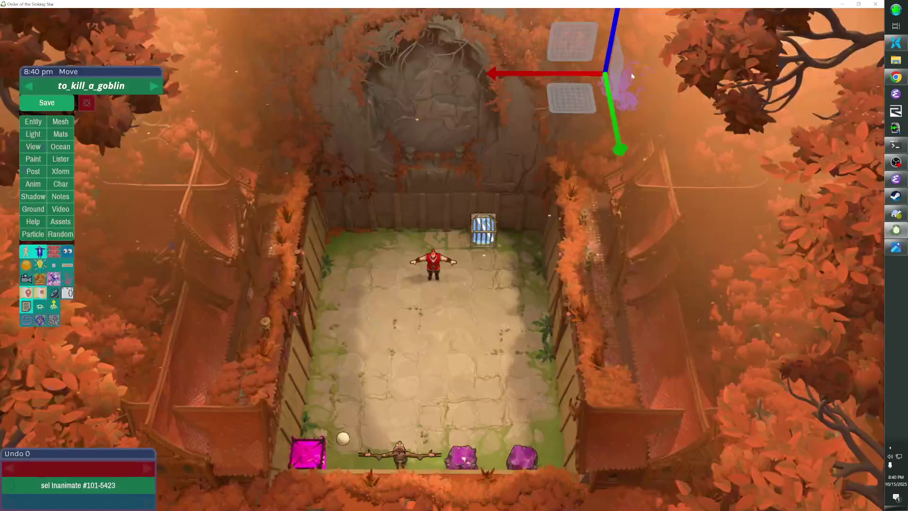
{"action": "key", "text": "grave"}
{"action": "type", "text": "l overworld"}
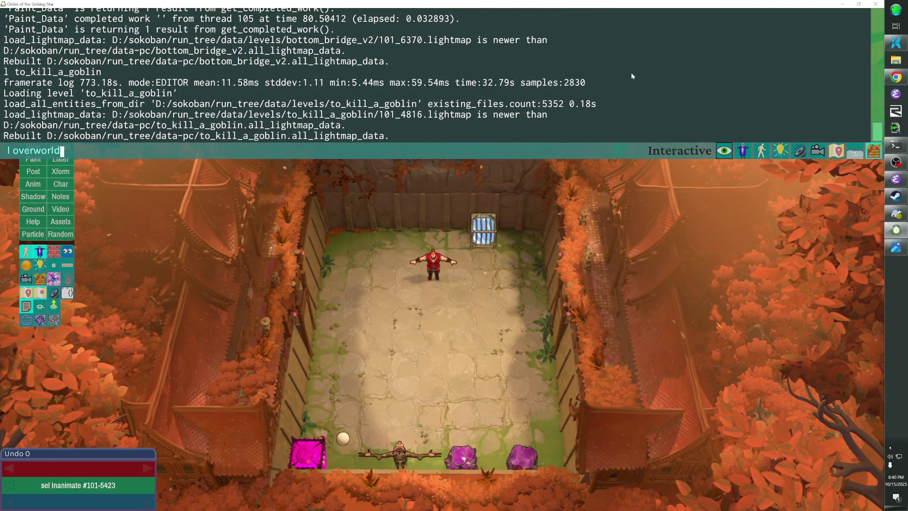
{"action": "key", "text": "Return"}
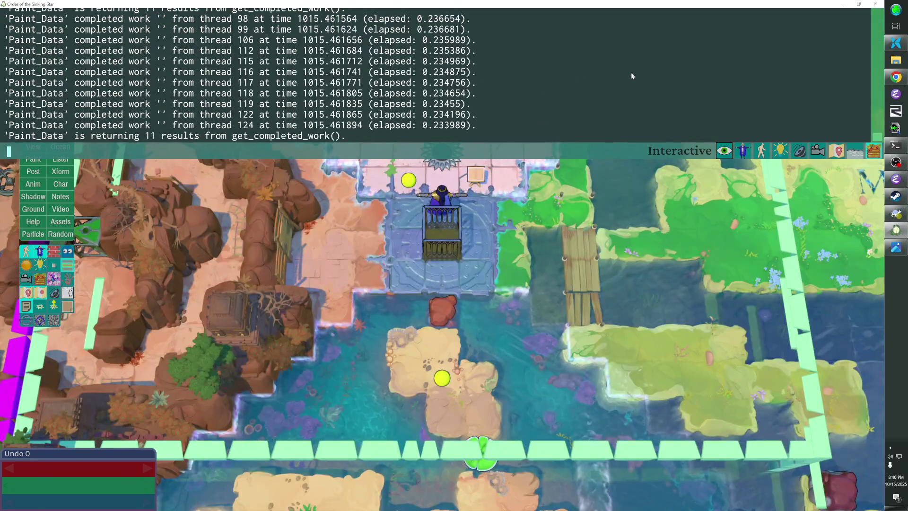
{"action": "key", "text": "grave"}
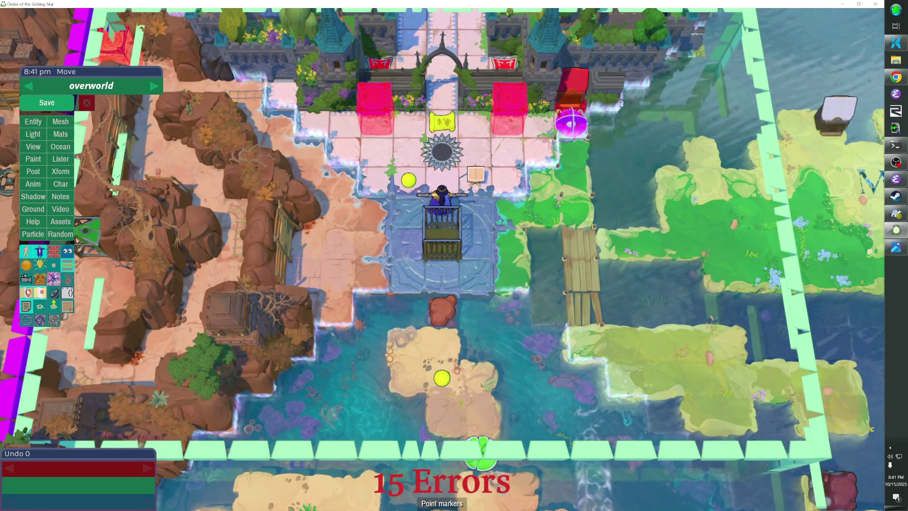
{"action": "key", "text": "Tab"}
{"action": "scroll", "coordinate": [443, 256], "scroll_direction": "down", "scroll_amount": 10}
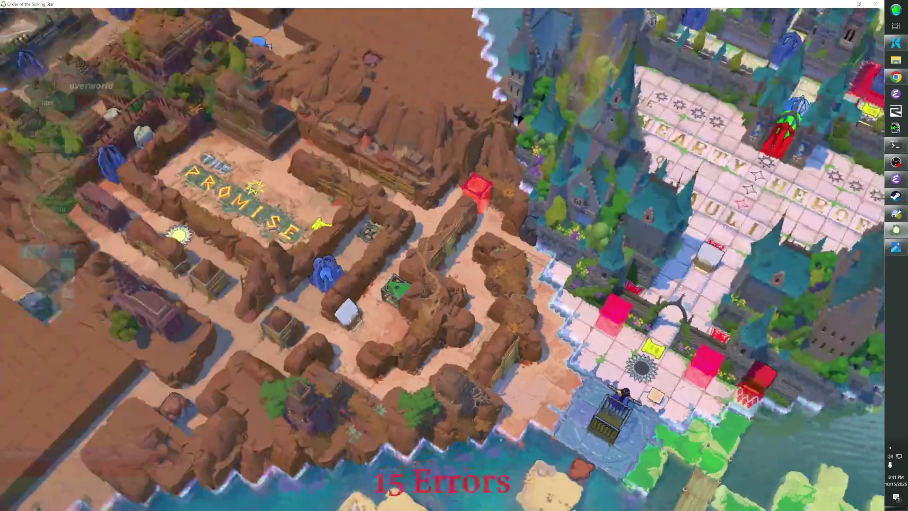
Zoom out and pan left across the overworld map, then switch to File Pilot.
{"action": "scroll", "coordinate": [443, 256], "scroll_direction": "down", "scroll_amount": 5}
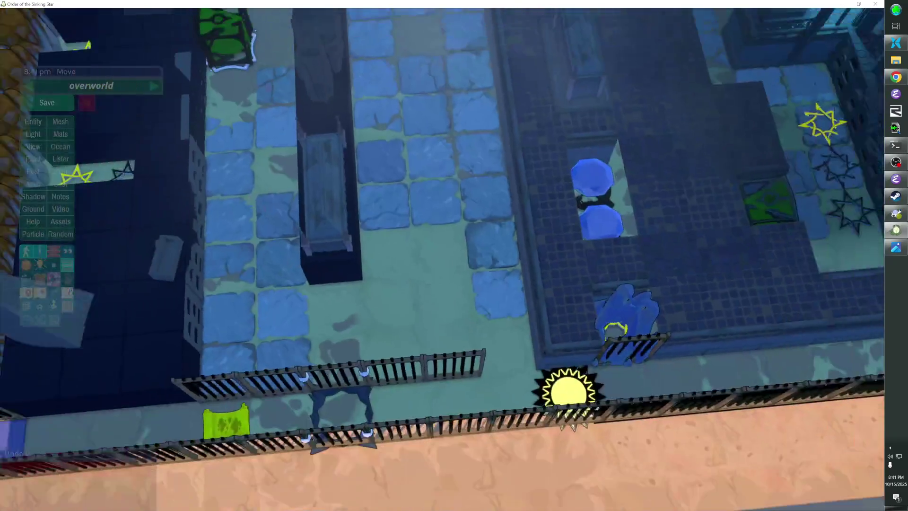
{"action": "key", "text": "a"}
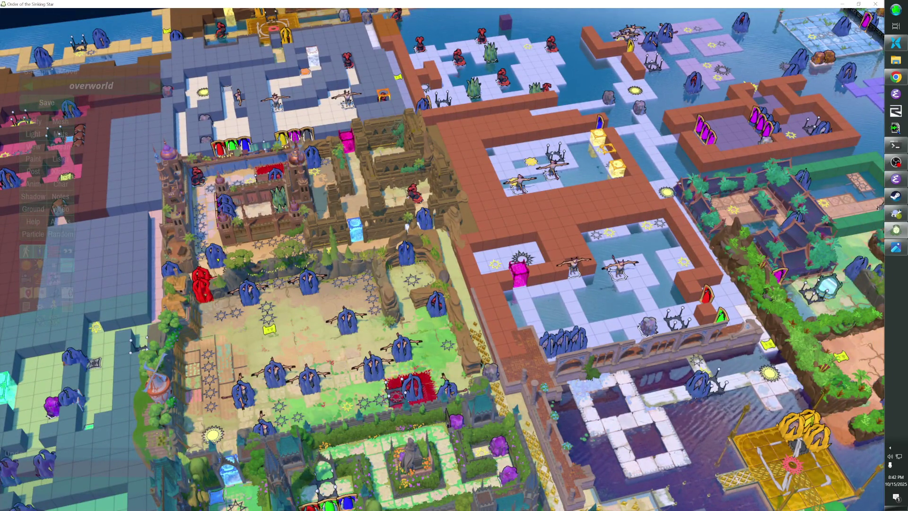
{"action": "key", "text": "alt+Tab"}
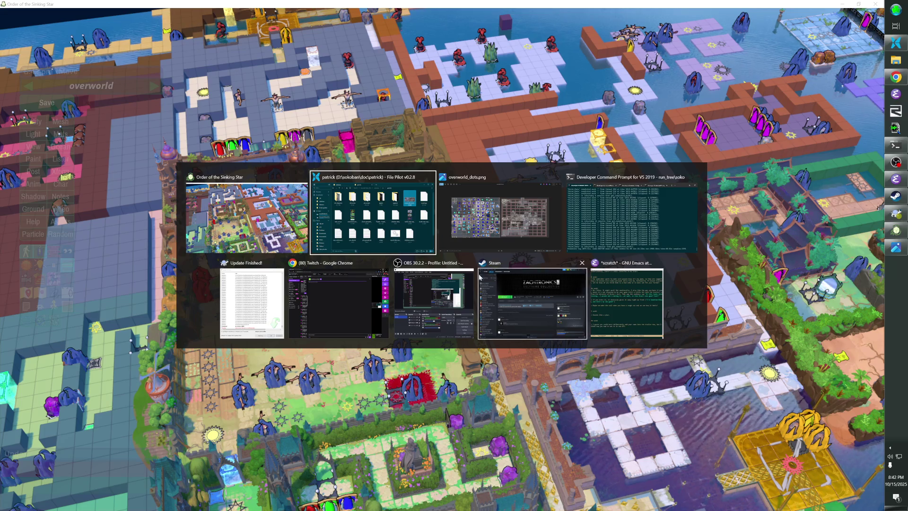
Navigate to sokoban/run_tree/data/levels and filter the listing to 'overworld'.
{"action": "left_click", "coordinate": [325, 223]}
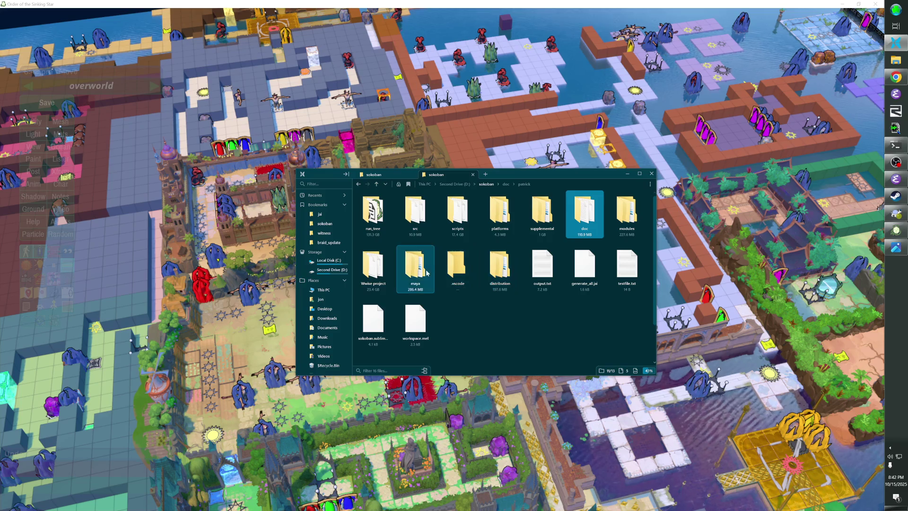
{"action": "double_click", "coordinate": [372, 213]}
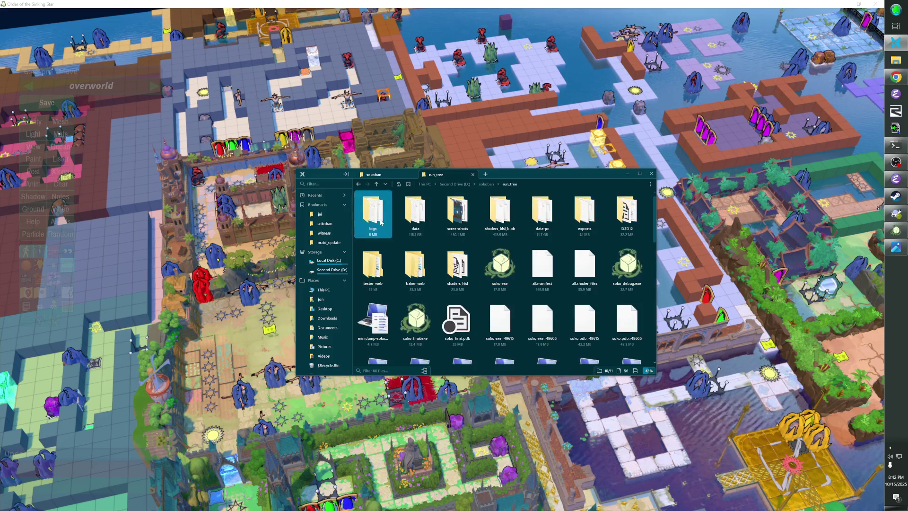
{"action": "double_click", "coordinate": [414, 215]}
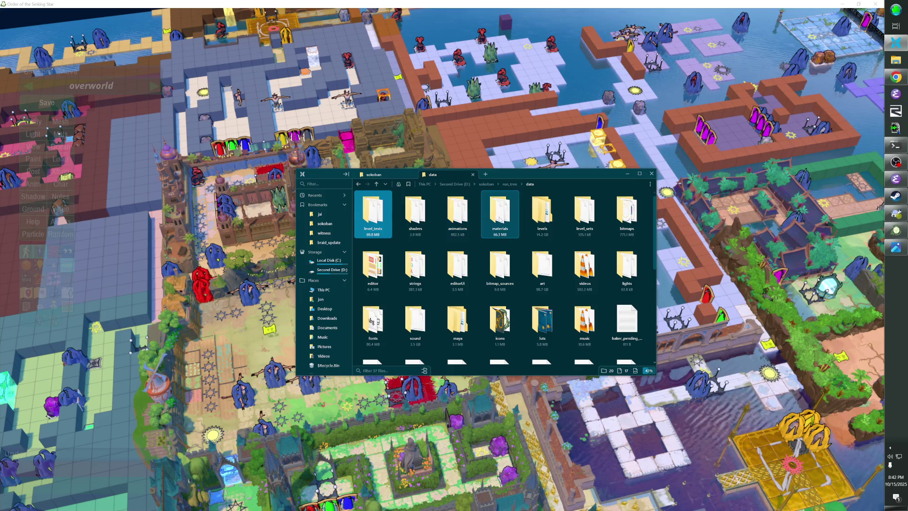
{"action": "type", "text": "over"}
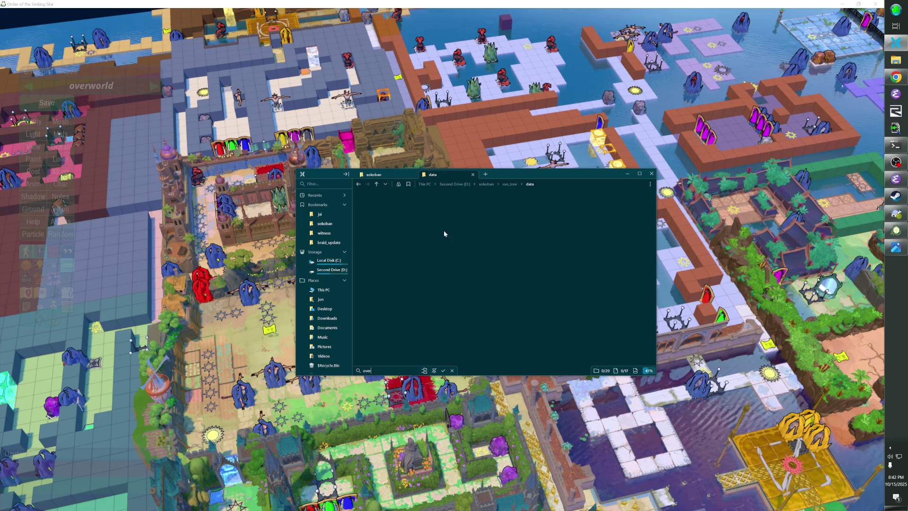
{"action": "left_click", "coordinate": [452, 371]}
{"action": "double_click", "coordinate": [542, 212]}
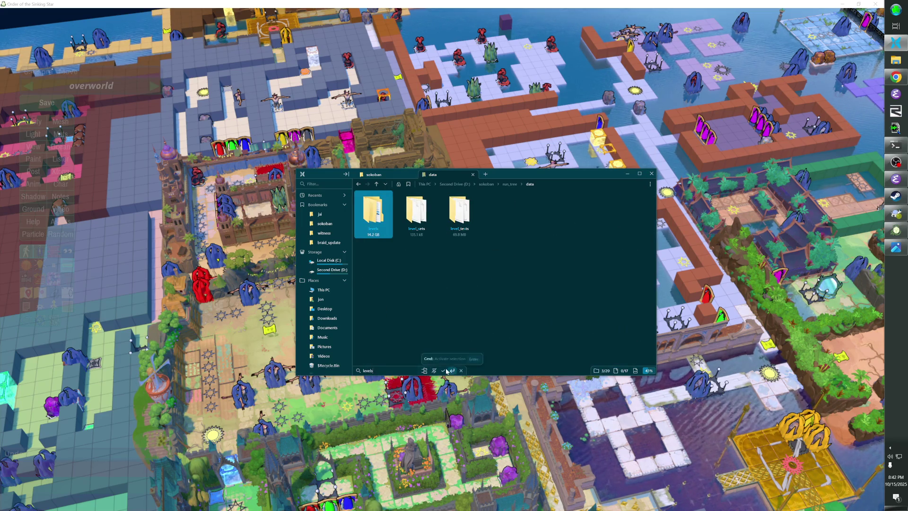
{"action": "type", "text": "o"}
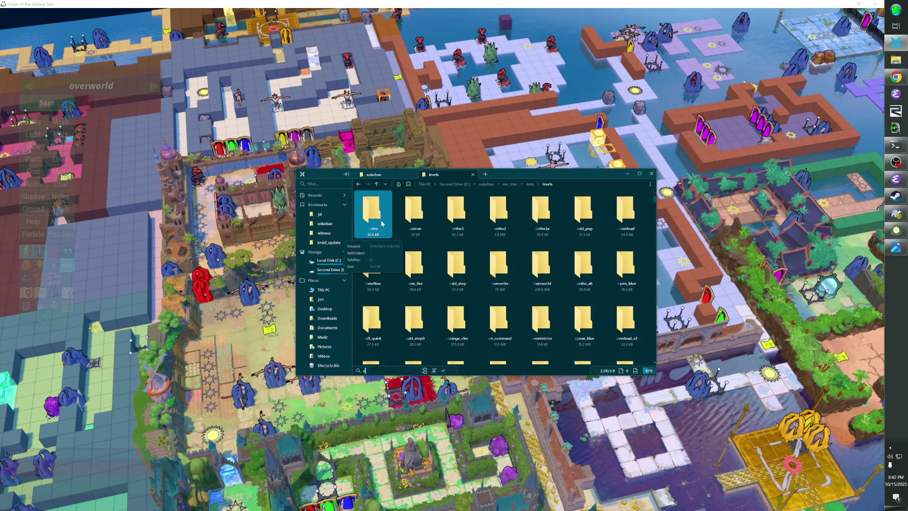
{"action": "type", "text": "verworld"}
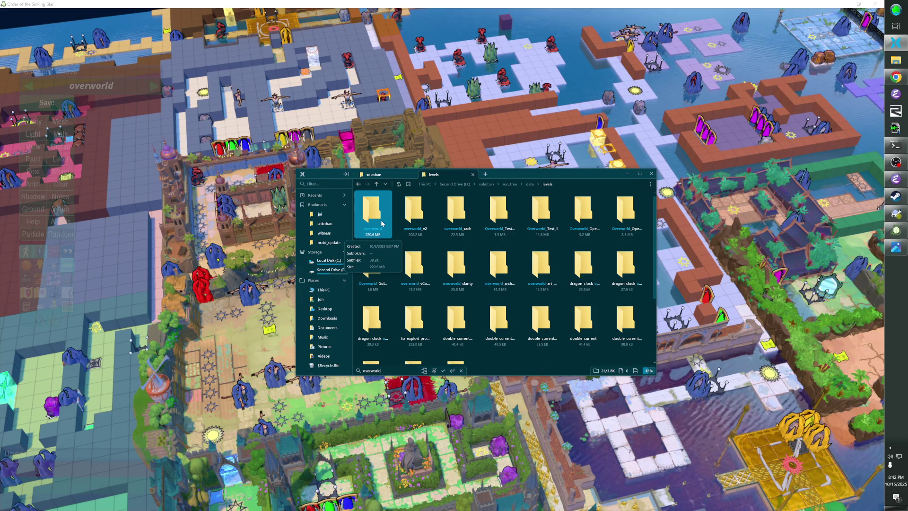
{"action": "right_click", "coordinate": [381, 224]}
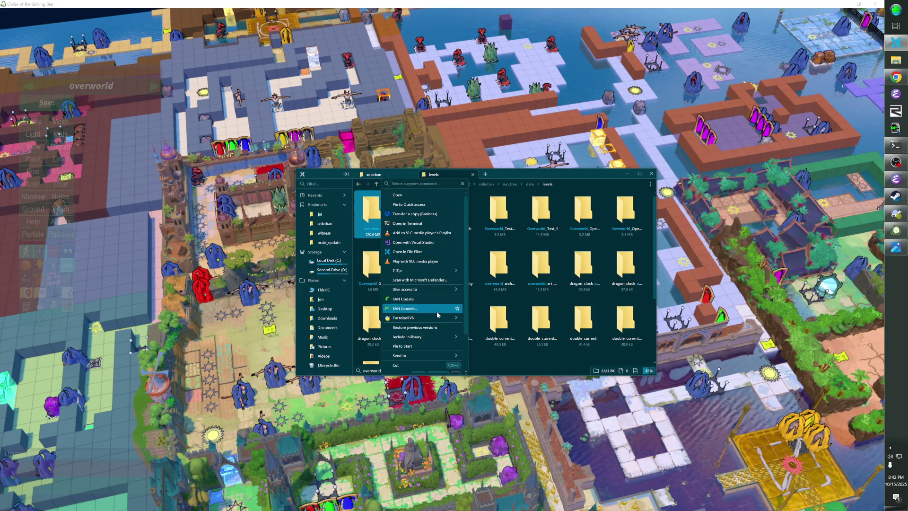
Start an SVN commit of the overworld folder and look over its 16 changed files.
{"action": "left_click", "coordinate": [434, 309]}
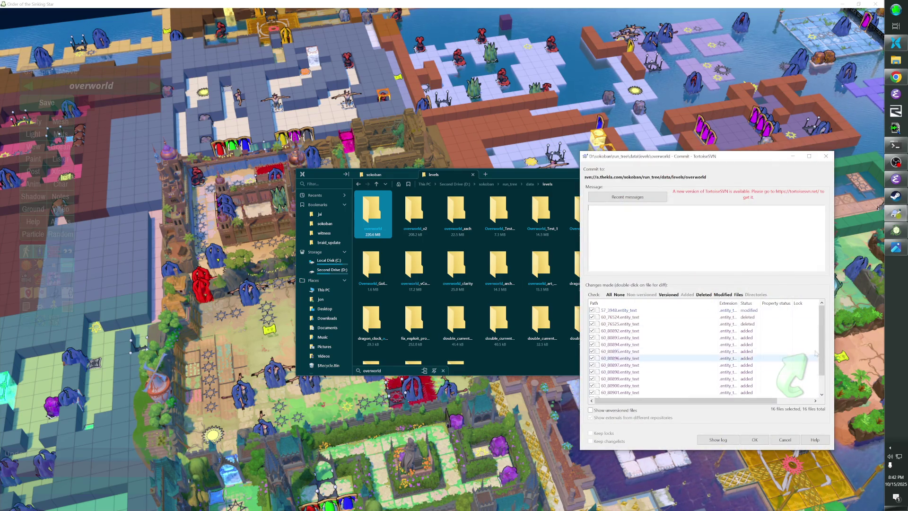
{"action": "scroll", "coordinate": [827, 374], "scroll_direction": "down", "scroll_amount": 1}
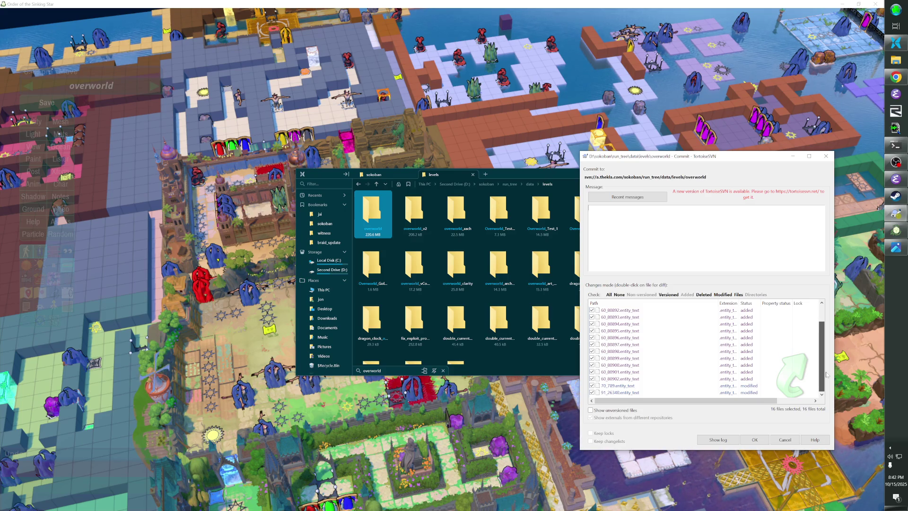
{"action": "scroll", "coordinate": [827, 362], "scroll_direction": "up", "scroll_amount": 1}
Review the diffs of 60_80895, 60_80899 and 60_80892 entity_text files in TortoiseMerge.
{"action": "left_click", "coordinate": [634, 348]}
{"action": "double_click", "coordinate": [634, 348]}
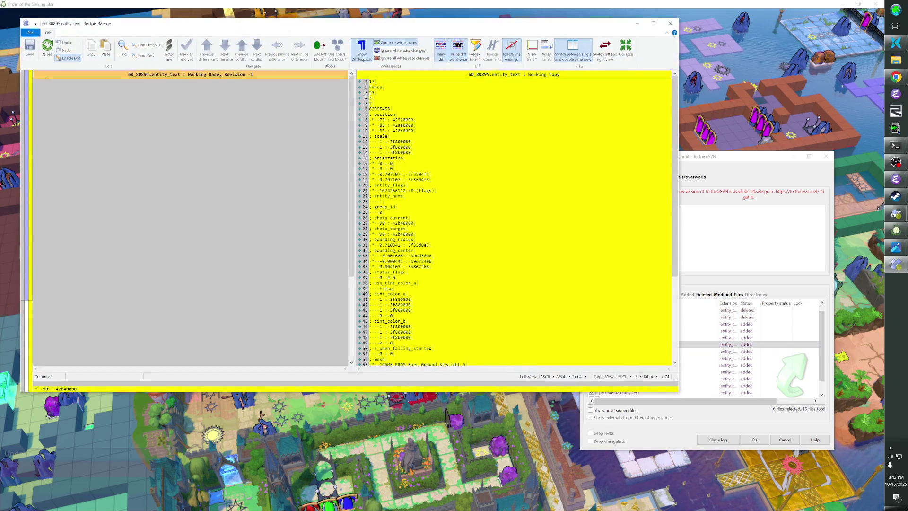
{"action": "scroll", "coordinate": [514, 220], "scroll_direction": "down", "scroll_amount": 10}
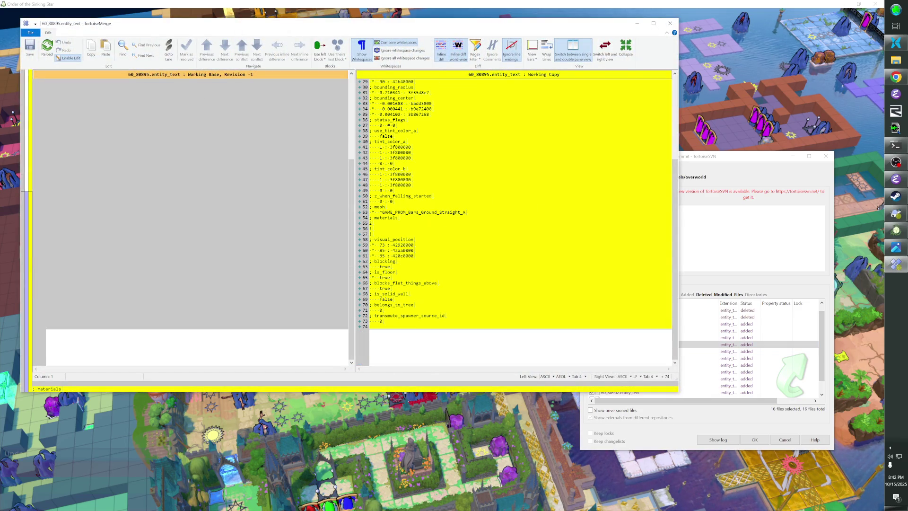
{"action": "left_click", "coordinate": [670, 24]}
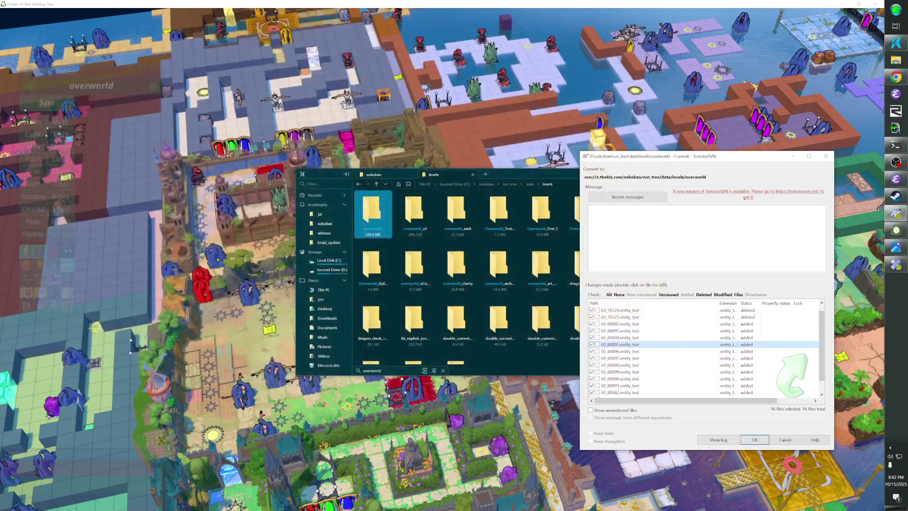
{"action": "left_click", "coordinate": [633, 373]}
{"action": "double_click", "coordinate": [634, 372]}
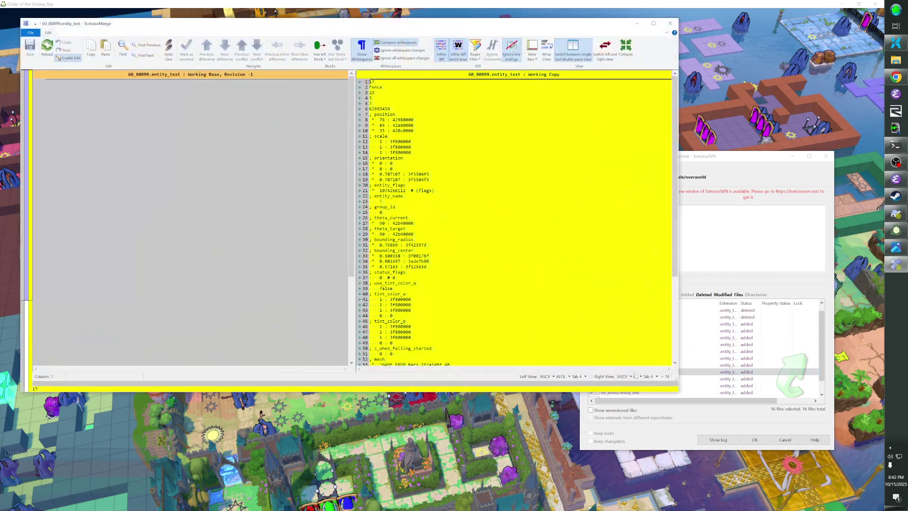
{"action": "left_click", "coordinate": [670, 23]}
{"action": "double_click", "coordinate": [634, 324]}
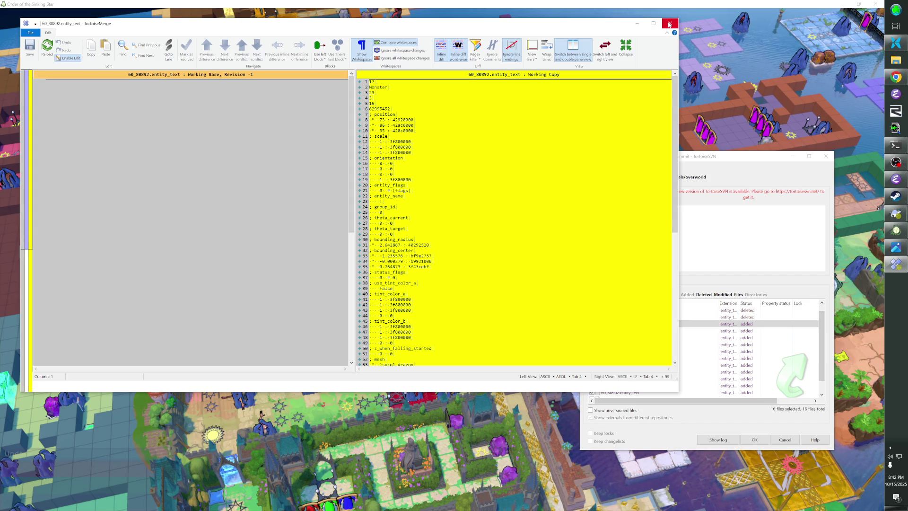
{"action": "left_click", "coordinate": [669, 23]}
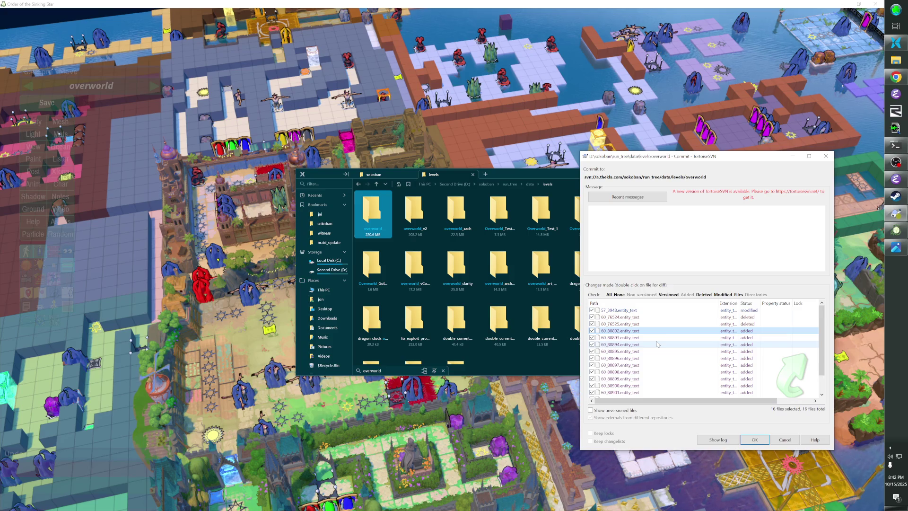
Commit the 16 overworld changes with message 'Fix the fix to the Priestess jailbreak.'.
{"action": "left_click_drag", "start_coordinate": [676, 160], "coordinate": [702, 148]}
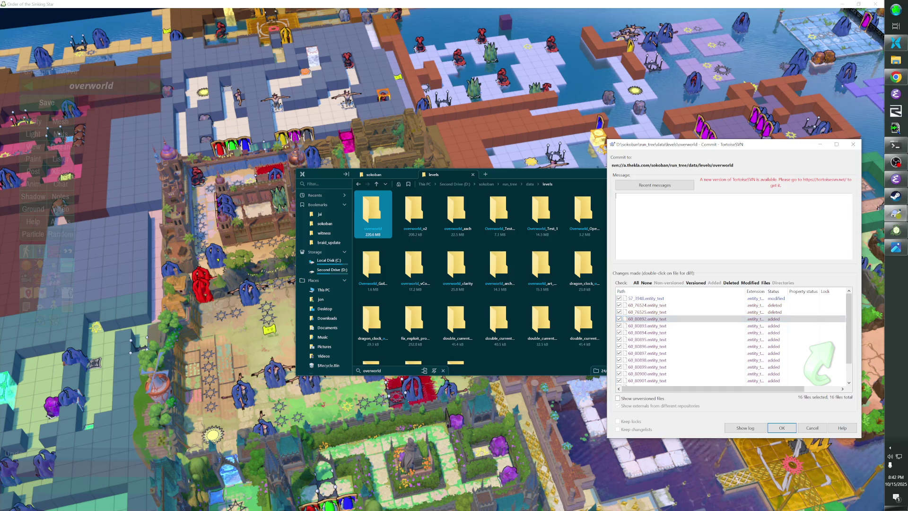
{"action": "scroll", "coordinate": [685, 318], "scroll_direction": "down", "scroll_amount": 1}
{"action": "type", "text": "Fix the fix to the Pries"}
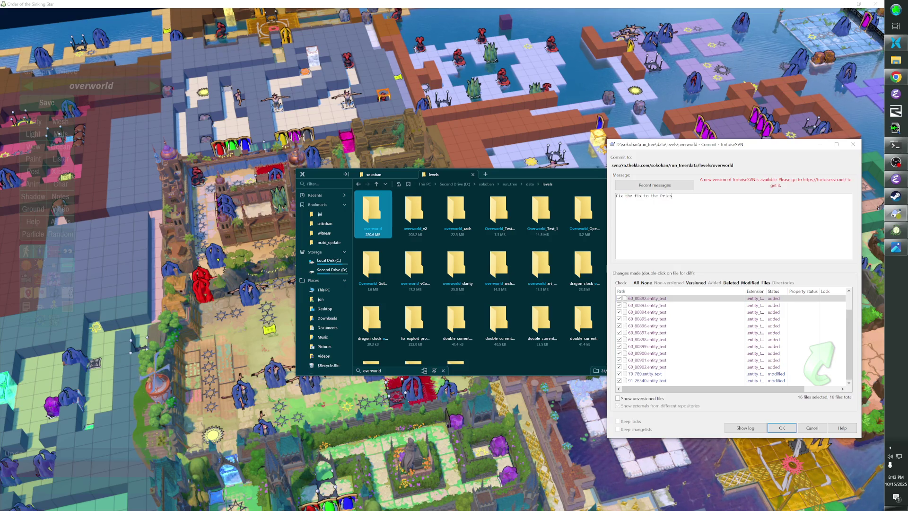
{"action": "type", "text": "tess jailbreak."}
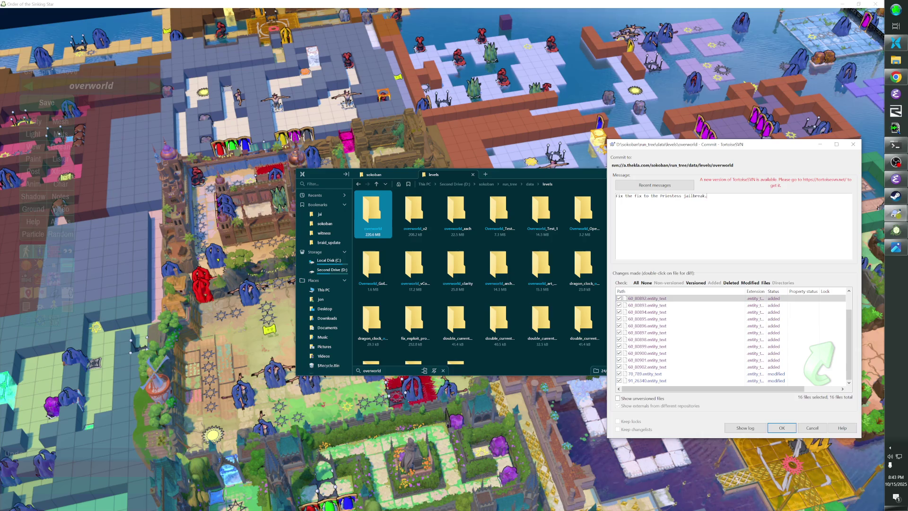
{"action": "key", "text": "ctrl+Return"}
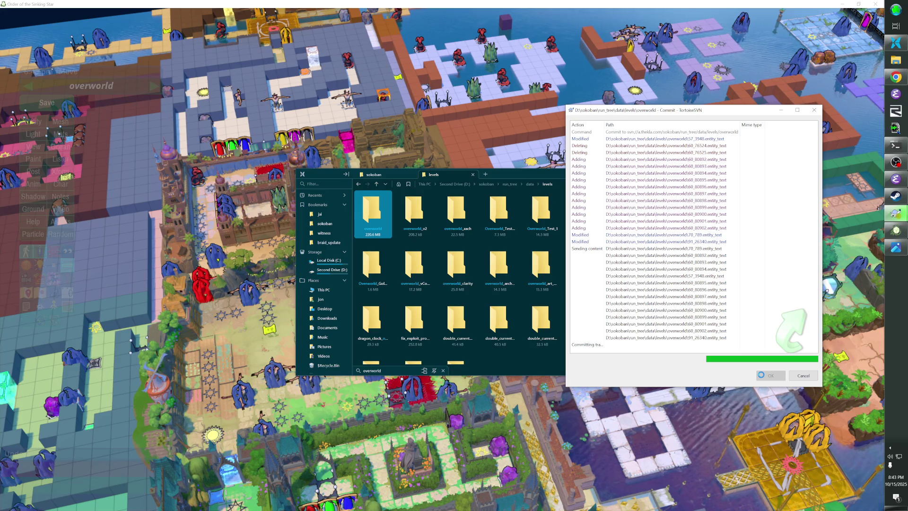
{"action": "left_click", "coordinate": [762, 376]}
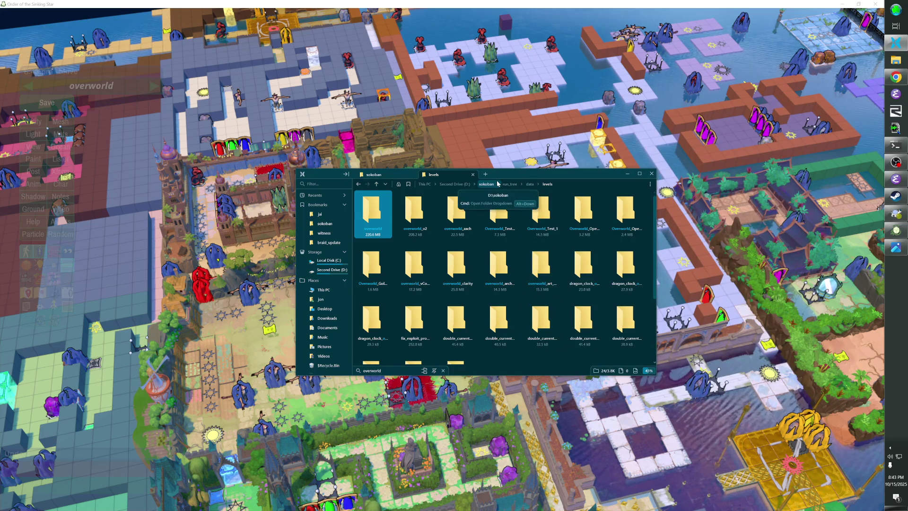
{"action": "right_click", "coordinate": [385, 221]}
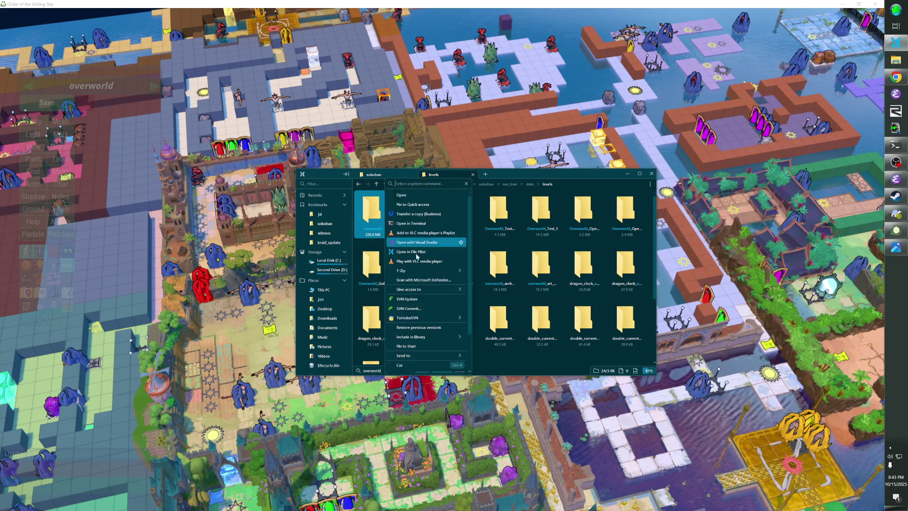
{"action": "left_click", "coordinate": [427, 318]}
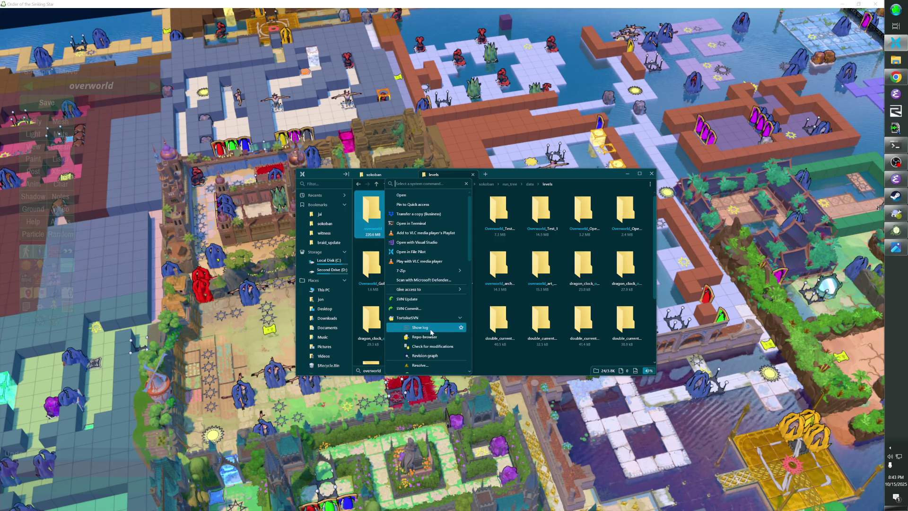
{"action": "left_click", "coordinate": [428, 328]}
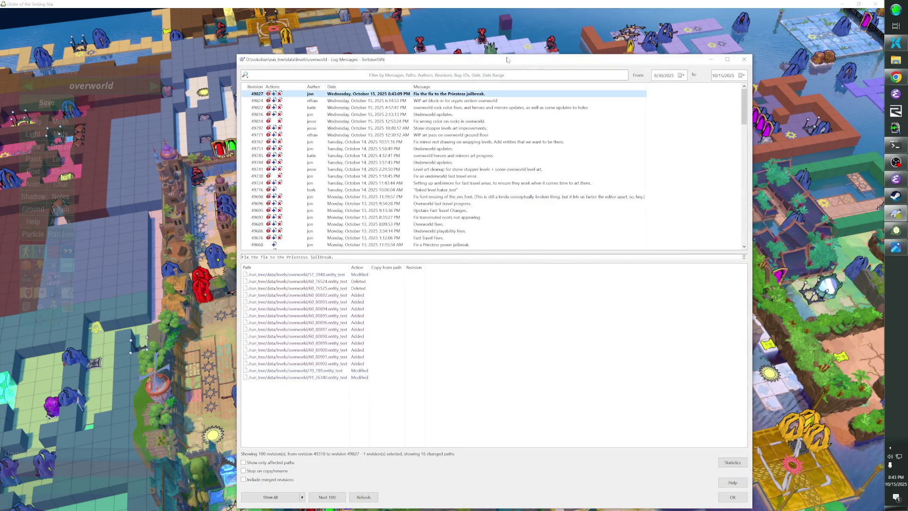
{"action": "left_click_drag", "start_coordinate": [542, 63], "coordinate": [546, 37]}
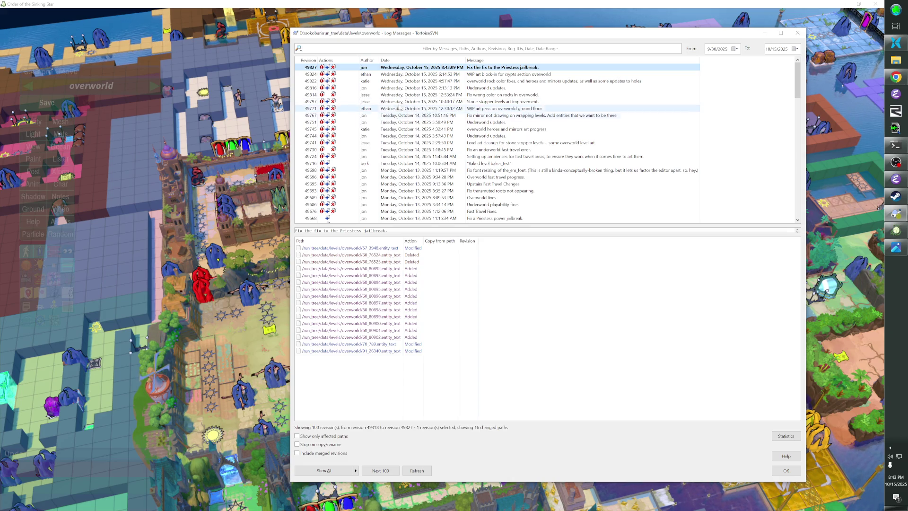
{"action": "left_click", "coordinate": [804, 35]}
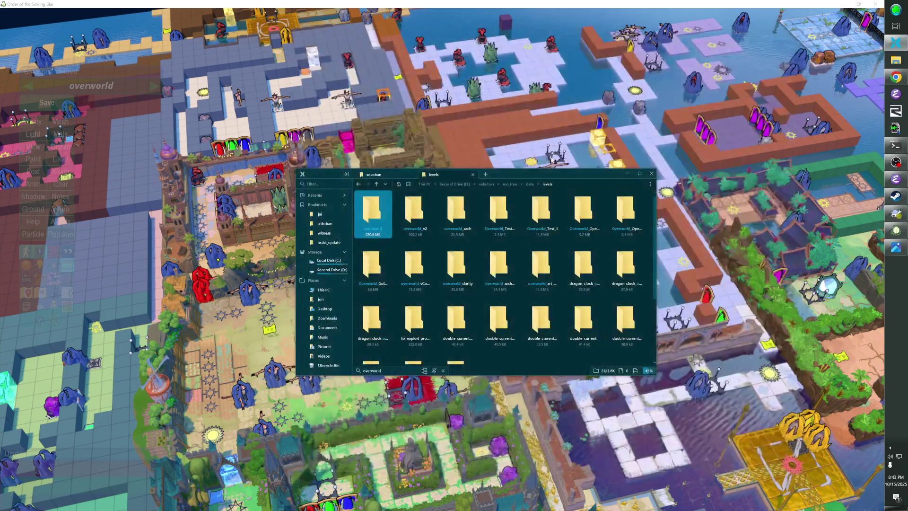
Open the overworld folder and enlarge the File Pilot window to show its entity and paint files.
{"action": "double_click", "coordinate": [371, 218]}
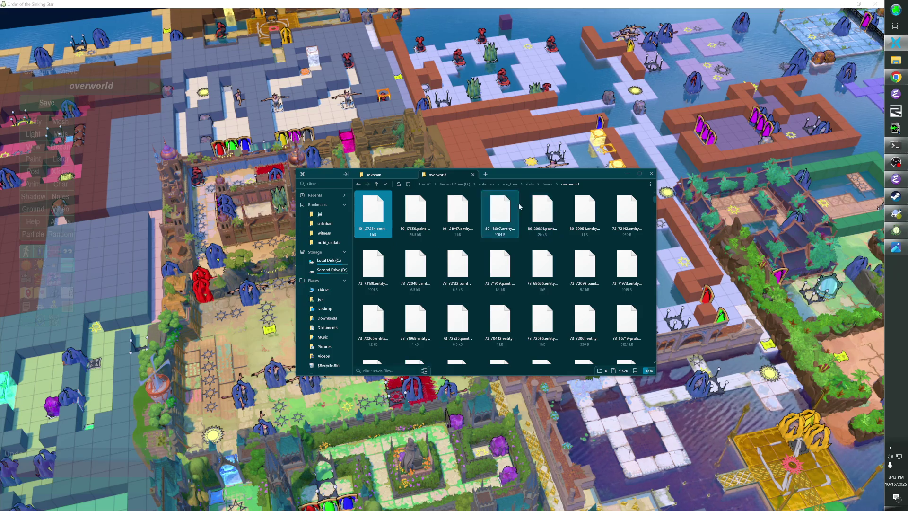
{"action": "left_click_drag", "start_coordinate": [509, 174], "coordinate": [597, 99]}
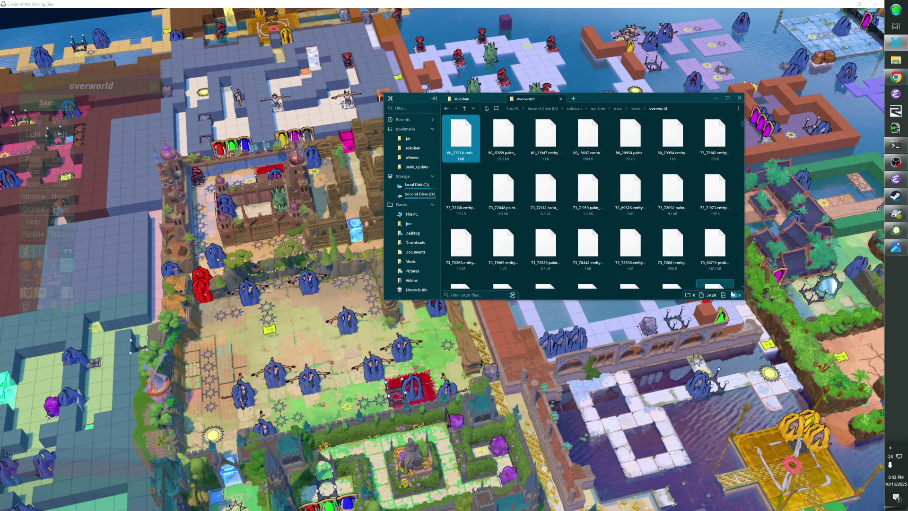
{"action": "left_click_drag", "start_coordinate": [743, 301], "coordinate": [807, 405]}
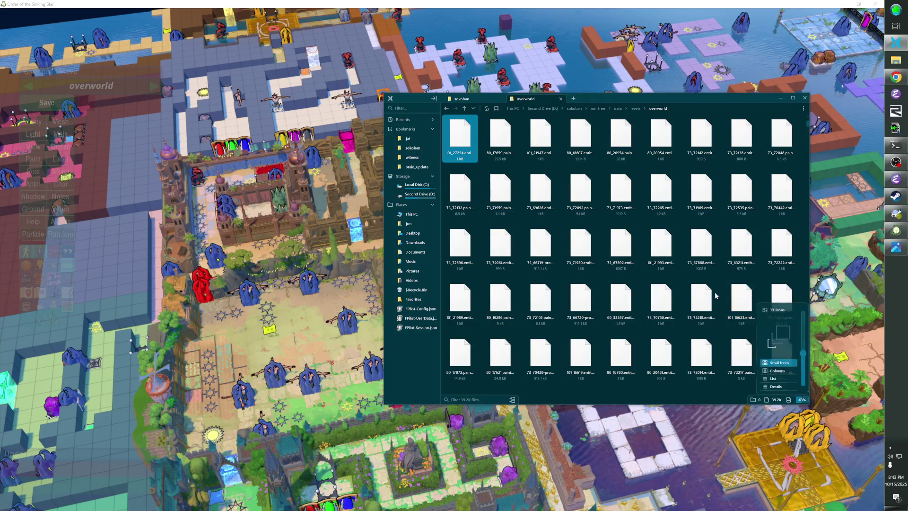
{"action": "left_click", "coordinate": [809, 341]}
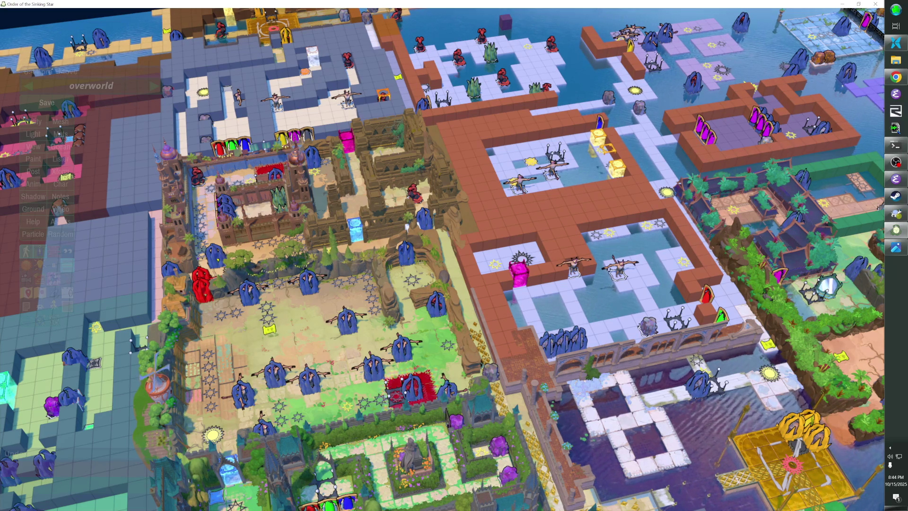
{"action": "key", "text": "alt+Tab"}
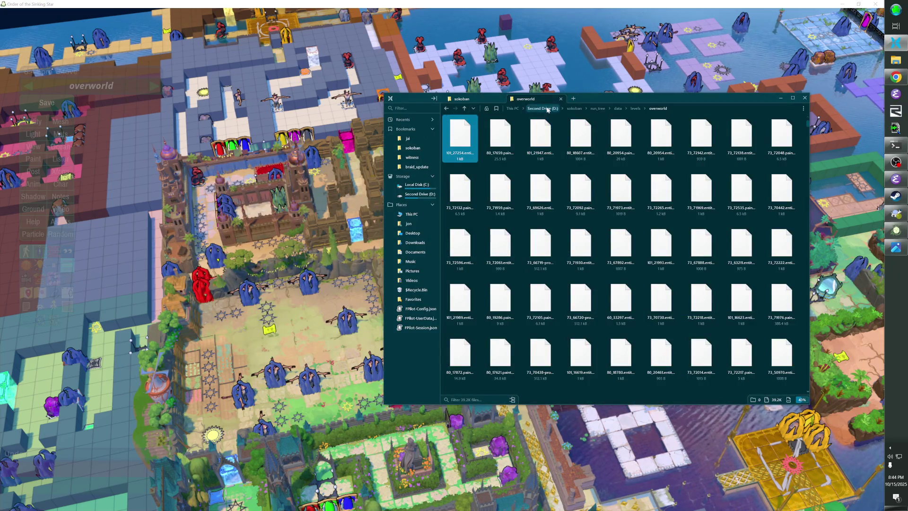
Start an SVN commit of the D: sokoban folder and open the 60_2.entity_text diff.
{"action": "left_click", "coordinate": [542, 108]}
{"action": "right_click", "coordinate": [500, 142]}
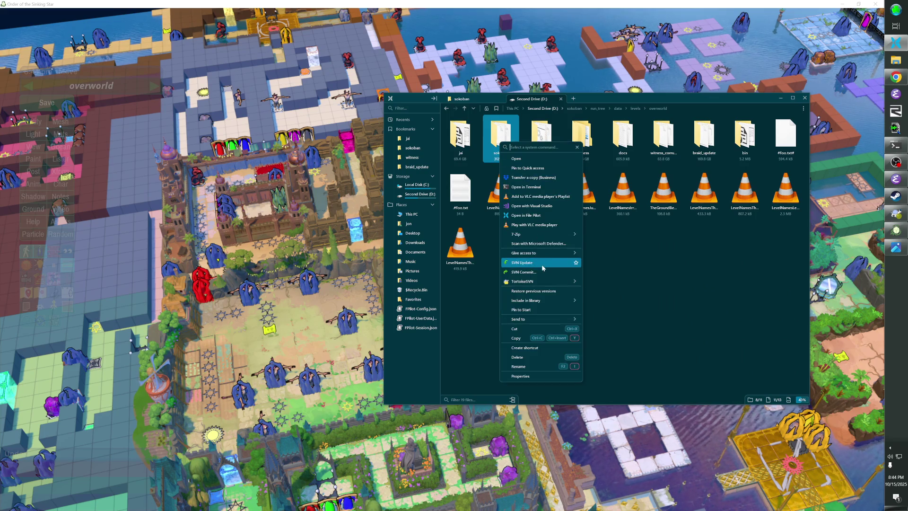
{"action": "left_click", "coordinate": [544, 272]}
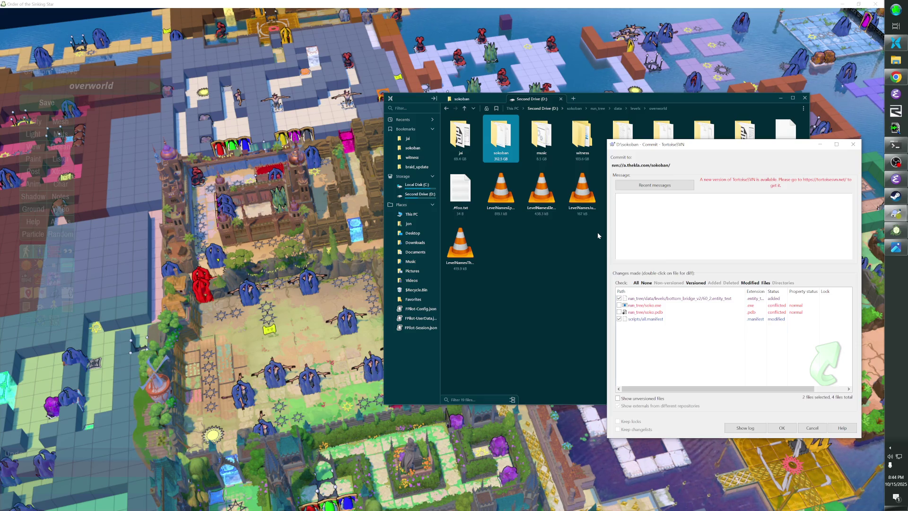
{"action": "left_click", "coordinate": [668, 300]}
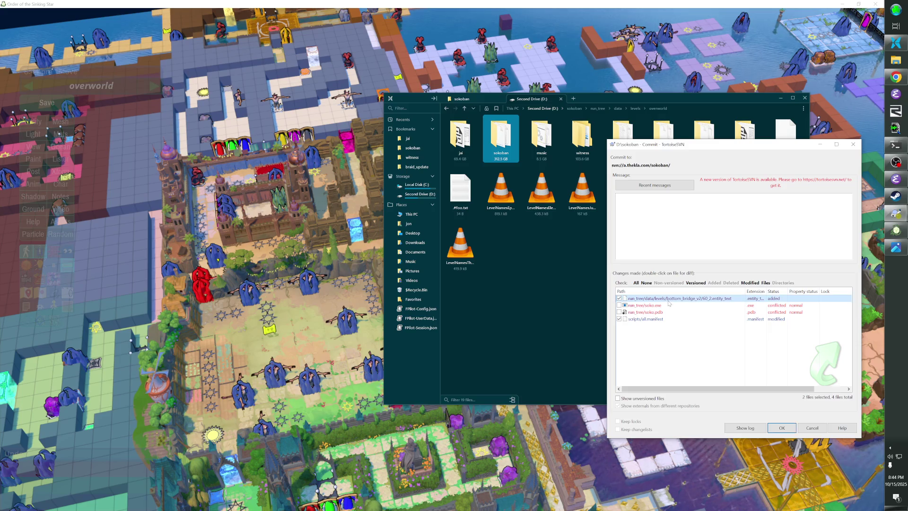
{"action": "double_click", "coordinate": [668, 300]}
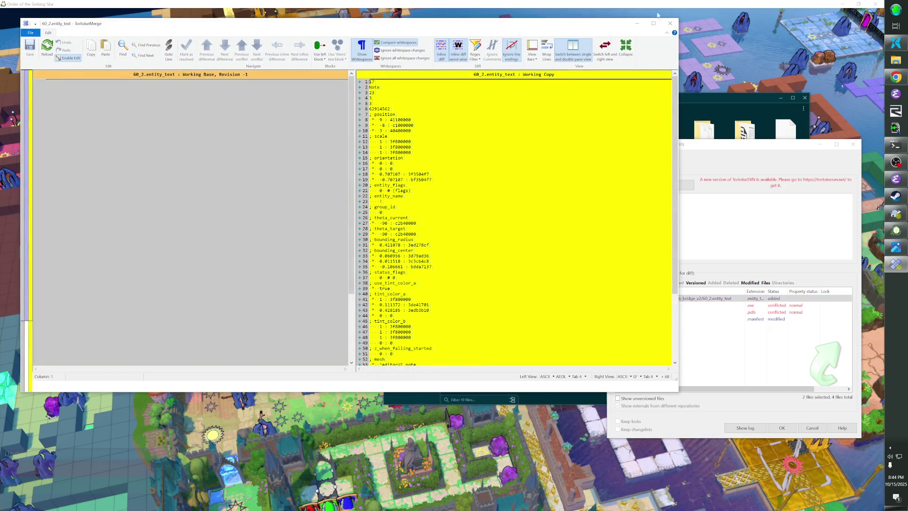
Close the TortoiseMerge diff of 60_2.entity_text.
{"action": "left_click", "coordinate": [670, 23]}
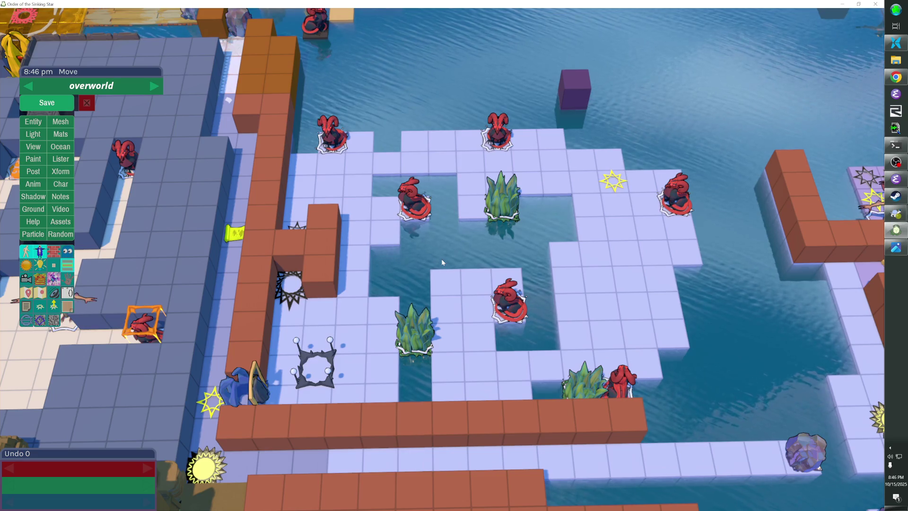
Hide the editor interface and switch to the overworld_dots.png image window.
{"action": "key", "text": "Escape"}
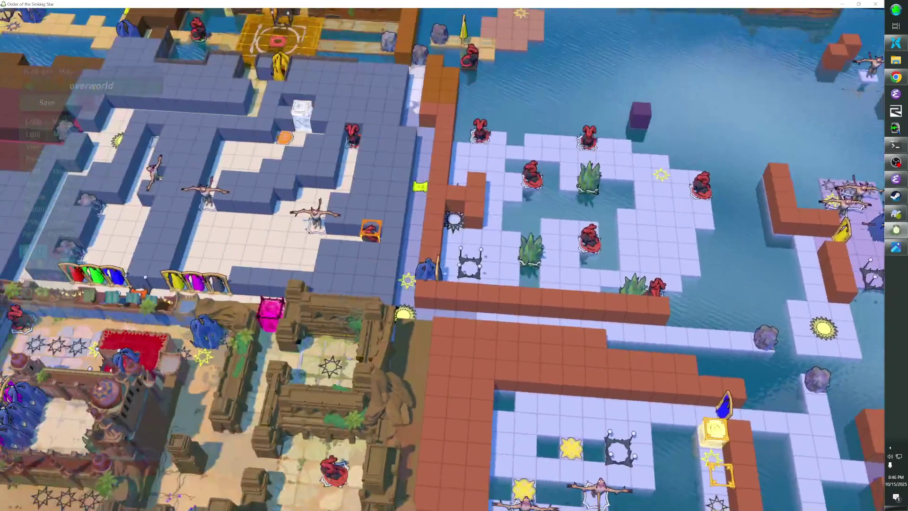
{"action": "key", "text": "alt+Tab"}
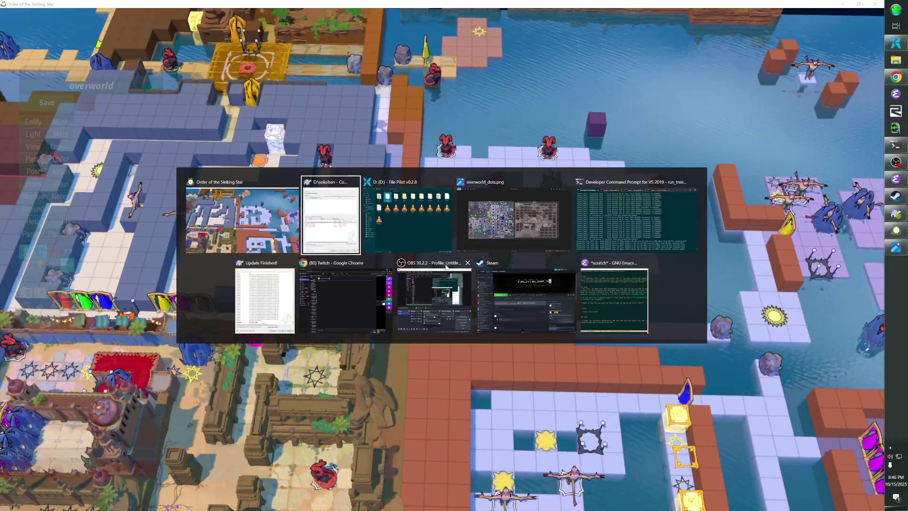
{"action": "key", "text": "Tab"}
{"action": "key", "text": "Tab"}
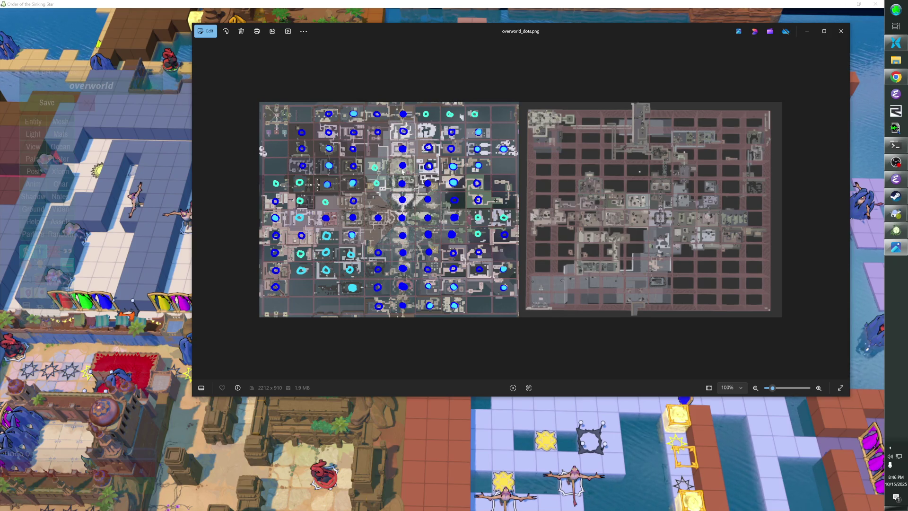
Close the overworld_dots.png image in Photos and return to the editor.
{"action": "key", "text": "alt+F4"}
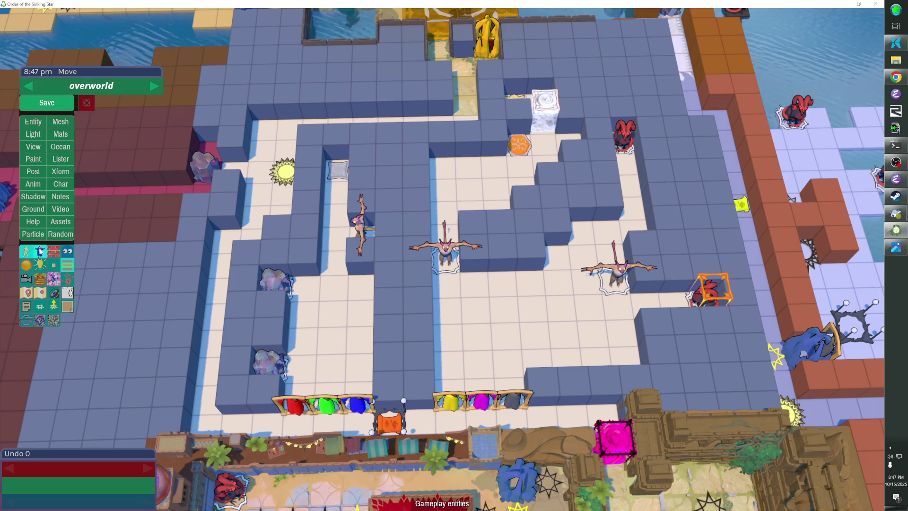
Show point markers, check the red diamond marker's script and common properties, then load the final level.
{"action": "left_click", "coordinate": [42, 293]}
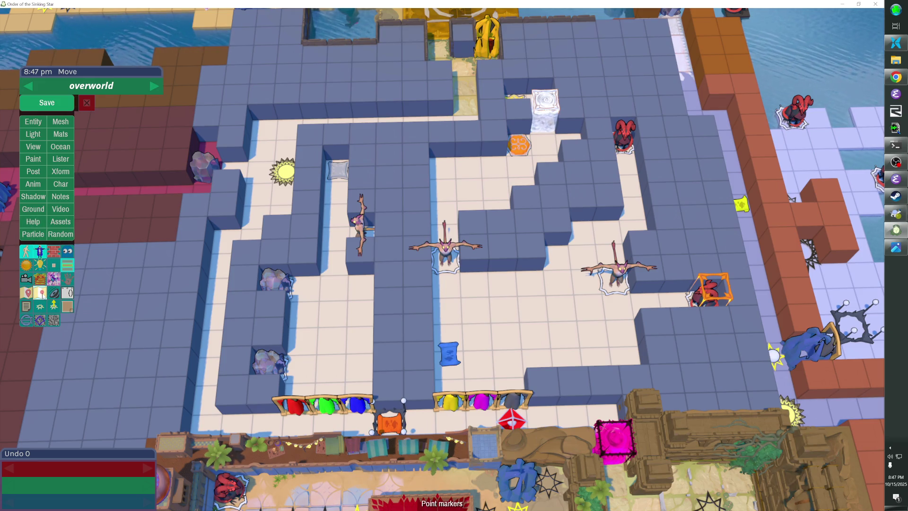
{"action": "left_click", "coordinate": [518, 420]}
{"action": "left_click", "coordinate": [33, 121]}
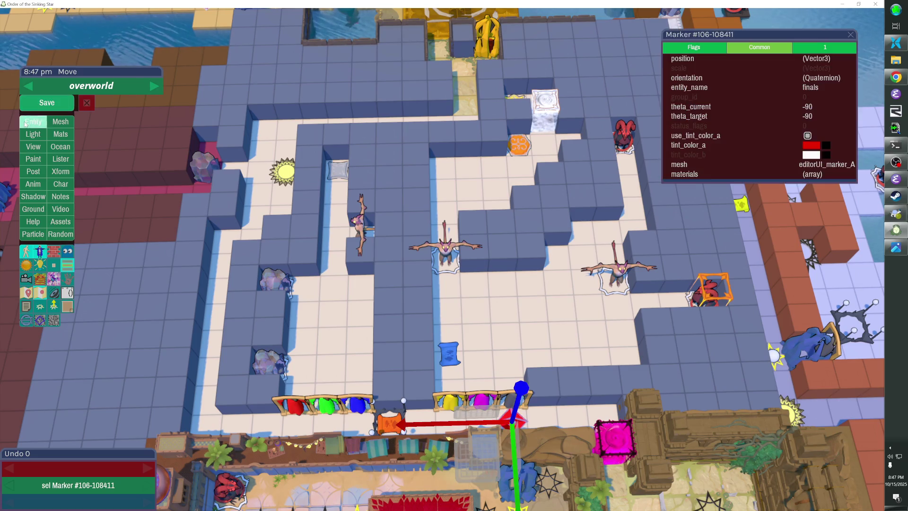
{"action": "left_click_drag", "start_coordinate": [680, 51], "coordinate": [658, 32]}
{"action": "left_click", "coordinate": [795, 28]}
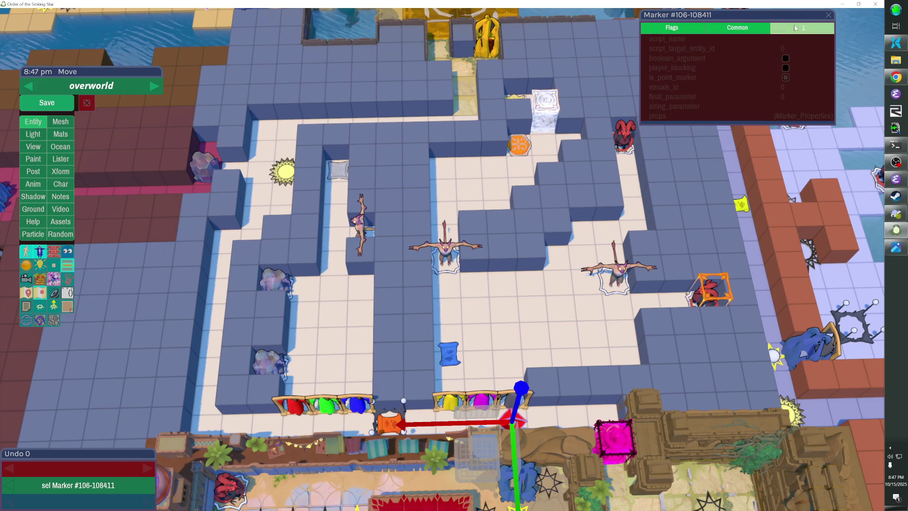
{"action": "left_click", "coordinate": [768, 31]}
{"action": "type", "text": "go final"}
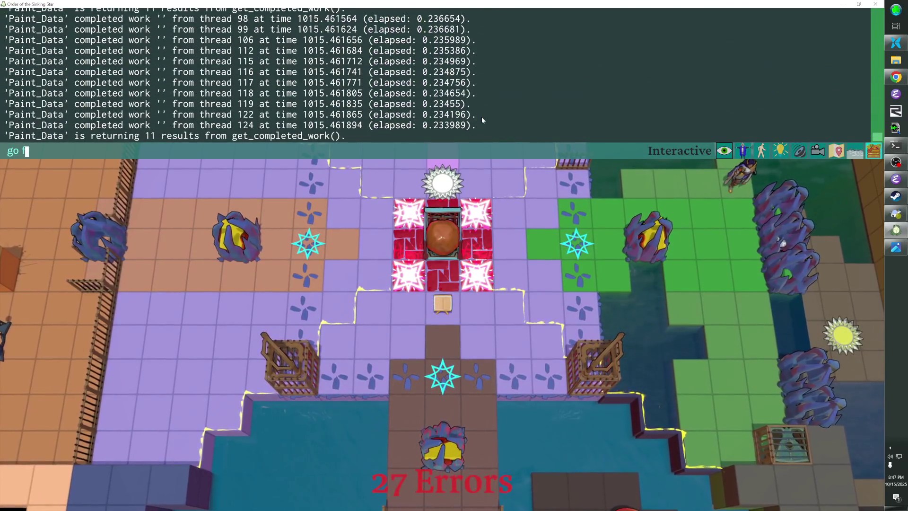
{"action": "key", "text": "Return"}
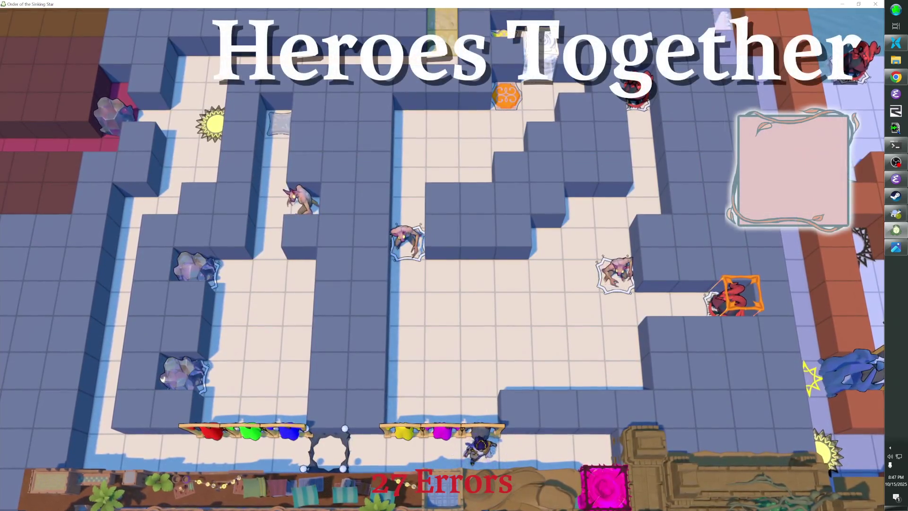
Walk the hero left and right along the bottom corridor into the orange doorway.
{"action": "key", "text": "Left"}
{"action": "key", "text": "Left"}
{"action": "key", "text": "Left"}
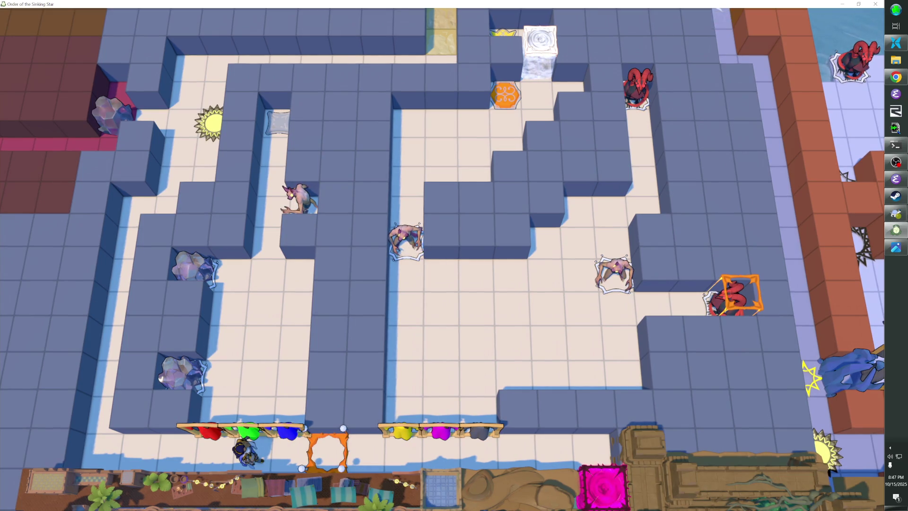
{"action": "key", "text": "Right"}
{"action": "key", "text": "Right"}
{"action": "key", "text": "Right"}
{"action": "key", "text": "Left"}
{"action": "key", "text": "Left"}
{"action": "key", "text": "Left"}
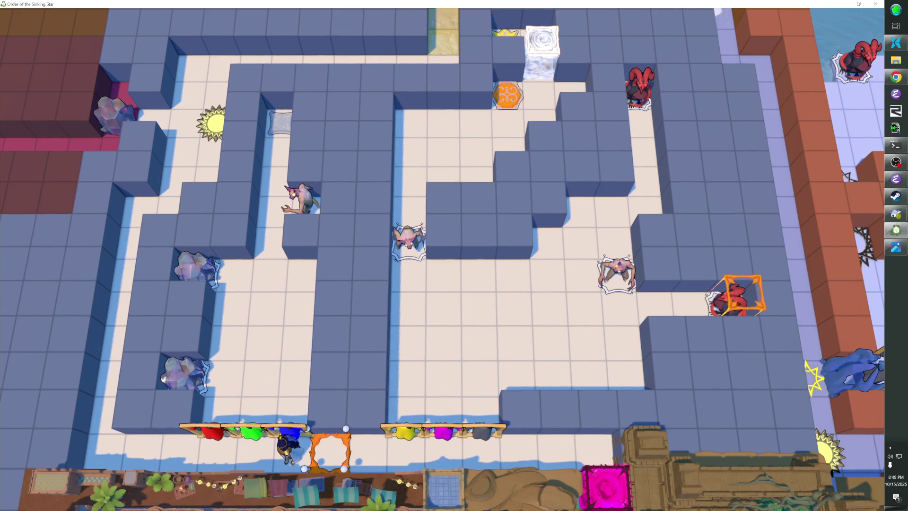
Toggle the developer console, then walk right onto the magenta rack to wear the Bard Outfit.
{"action": "key", "text": "grave"}
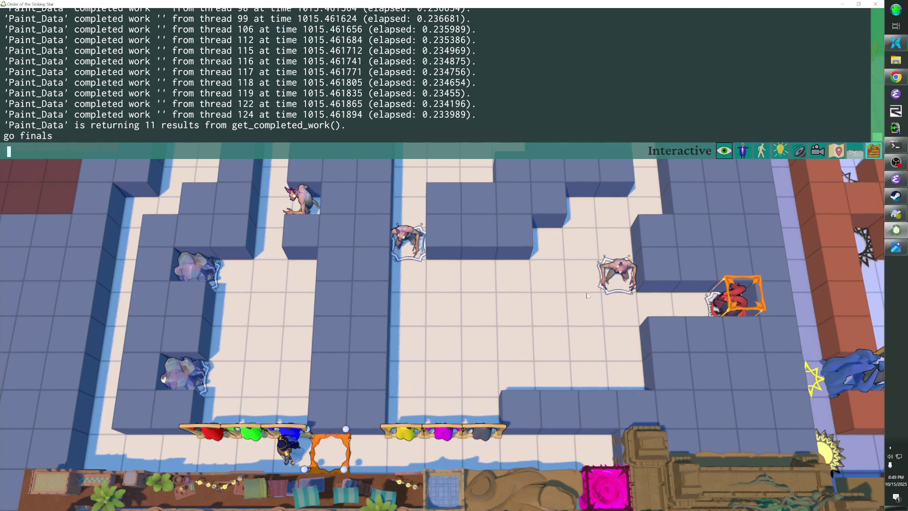
{"action": "key", "text": "grave"}
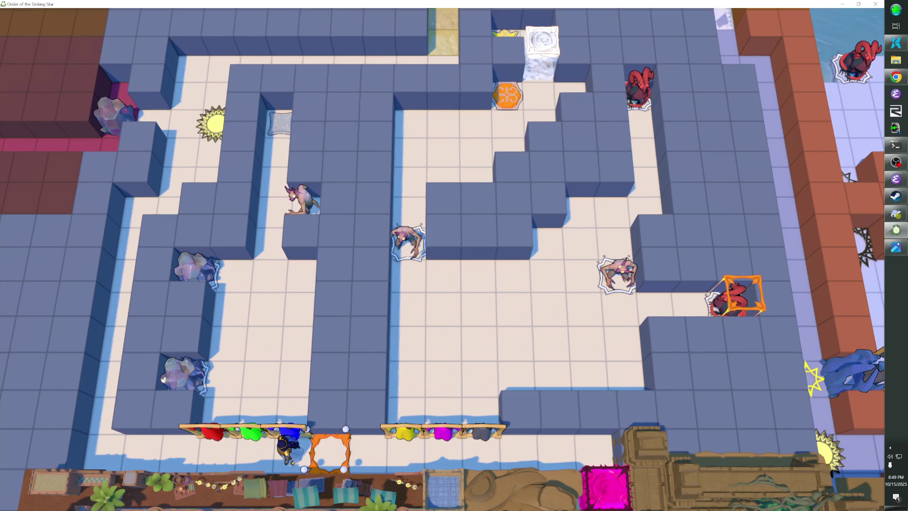
{"action": "key", "text": "Right"}
{"action": "key", "text": "Right"}
{"action": "key", "text": "Right"}
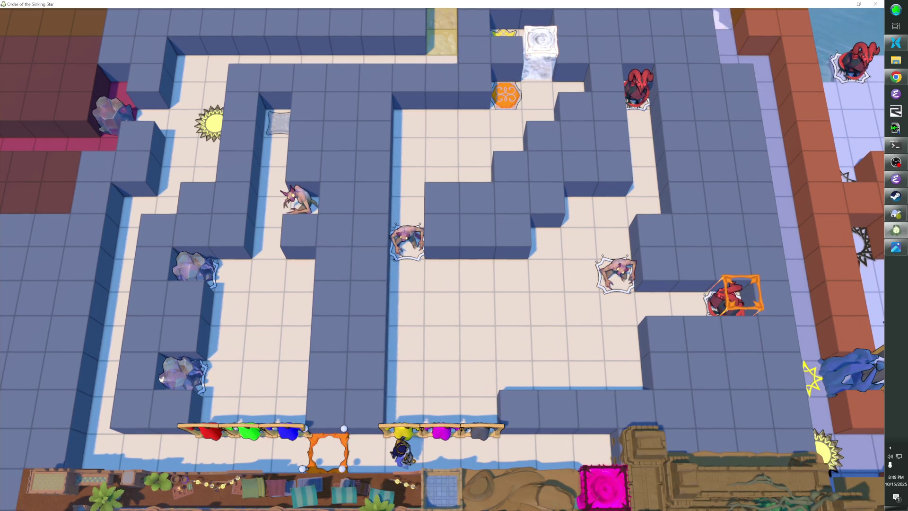
{"action": "key", "text": "Right"}
{"action": "key", "text": "Up"}
{"action": "key", "text": "Right"}
{"action": "key", "text": "Right"}
{"action": "key", "text": "Right"}
{"action": "key", "text": "Right"}
Walk the Bard back and forth along the corridor up to the wall, then up one tile.
{"action": "key", "text": "Left"}
{"action": "key", "text": "Left"}
{"action": "key", "text": "Left"}
{"action": "key", "text": "Up"}
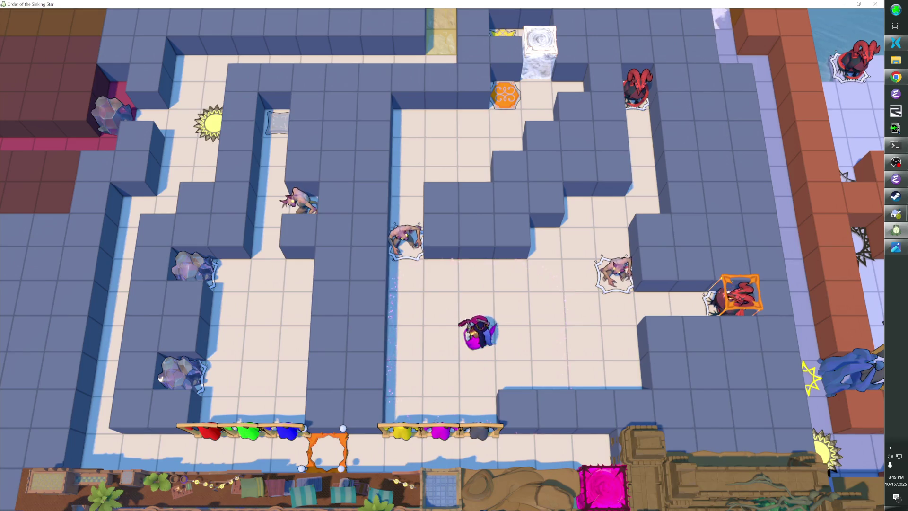
{"action": "key", "text": "Down"}
{"action": "key", "text": "Right"}
{"action": "key", "text": "Right"}
{"action": "key", "text": "Right"}
{"action": "key", "text": "Left"}
{"action": "key", "text": "Right"}
{"action": "key", "text": "Right"}
{"action": "key", "text": "Left"}
{"action": "key", "text": "Left"}
{"action": "key", "text": "Left"}
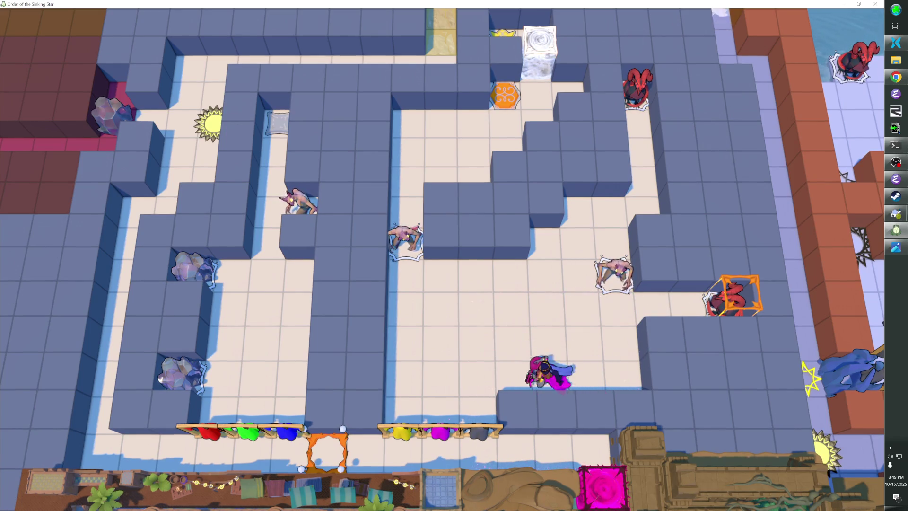
{"action": "key", "text": "Up"}
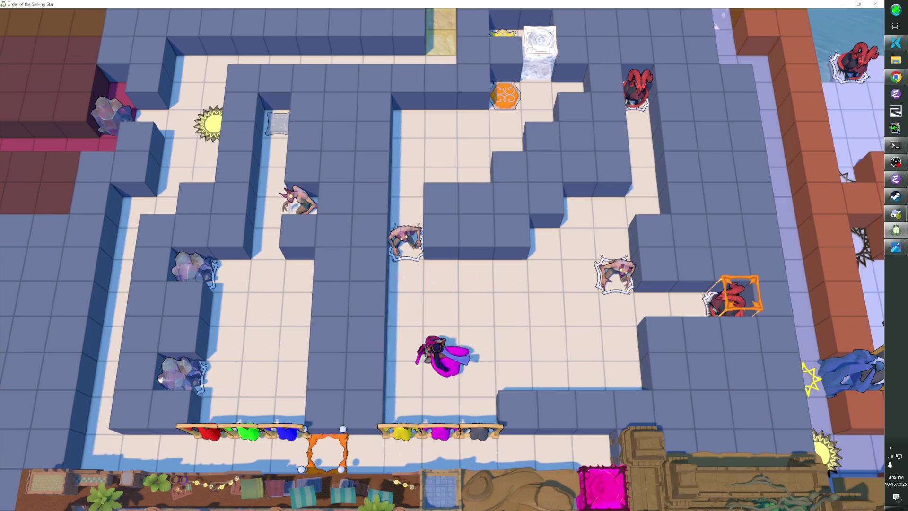
Beam the orange-boxed demon, lead the nearby enemy back and forth, then reach the right wall.
{"action": "key", "text": "Right"}
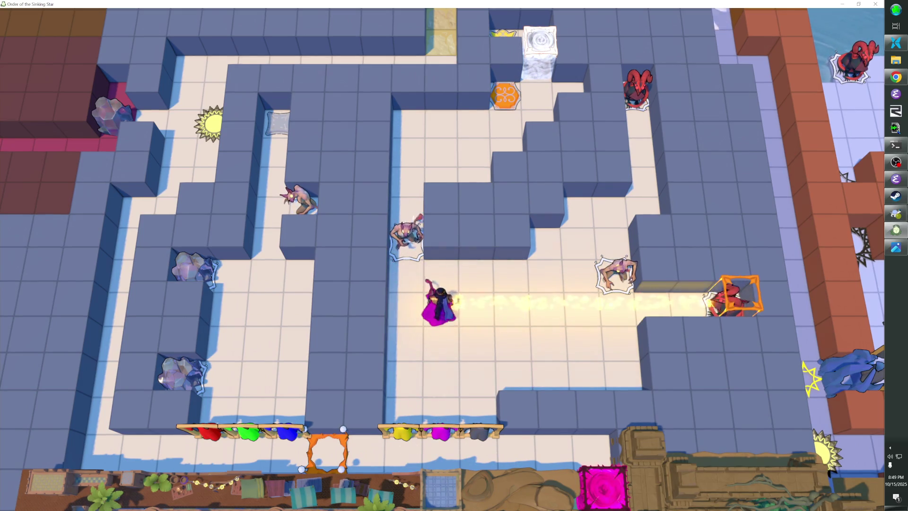
{"action": "key", "text": "Right"}
{"action": "key", "text": "Right"}
{"action": "key", "text": "Right"}
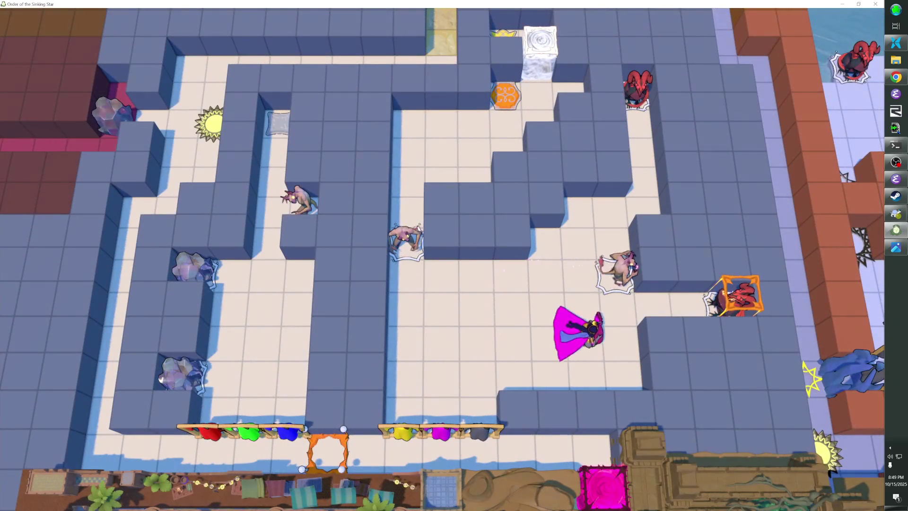
{"action": "key", "text": "Left"}
{"action": "key", "text": "Left"}
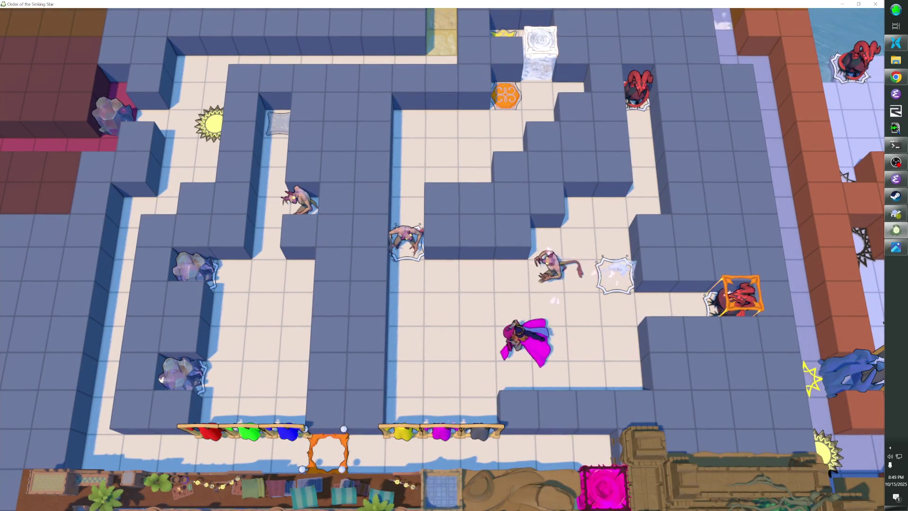
{"action": "key", "text": "Right"}
{"action": "key", "text": "Right"}
{"action": "key", "text": "Left"}
{"action": "key", "text": "Left"}
{"action": "key", "text": "Left"}
{"action": "key", "text": "Left"}
{"action": "key", "text": "Left"}
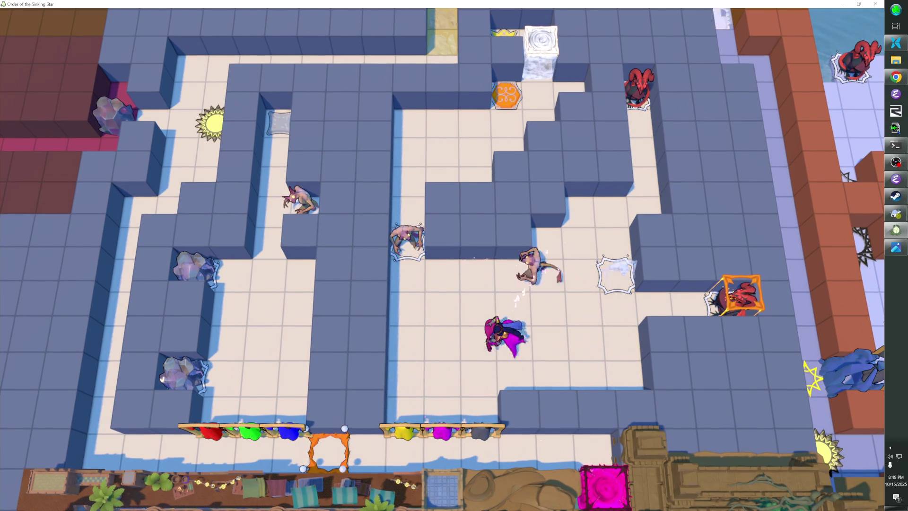
{"action": "key", "text": "Right"}
{"action": "key", "text": "Right"}
{"action": "key", "text": "Right"}
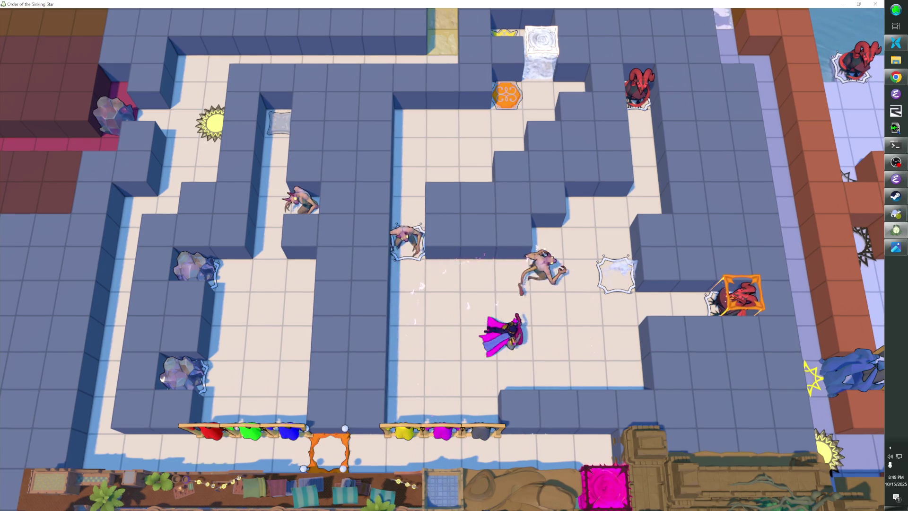
{"action": "key", "text": "Right"}
{"action": "key", "text": "Left"}
{"action": "key", "text": "Left"}
{"action": "key", "text": "Left"}
{"action": "key", "text": "Left"}
{"action": "key", "text": "Left"}
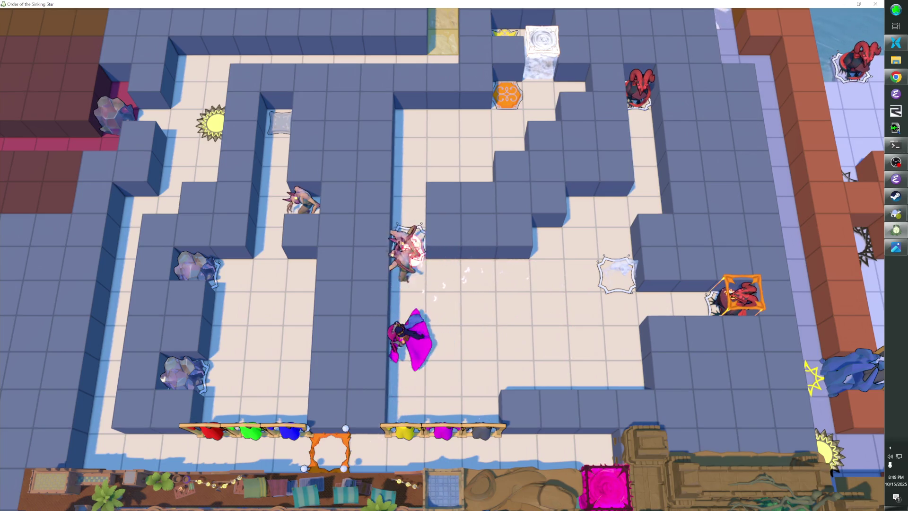
{"action": "key", "text": "Right"}
{"action": "key", "text": "Right"}
{"action": "key", "text": "Right"}
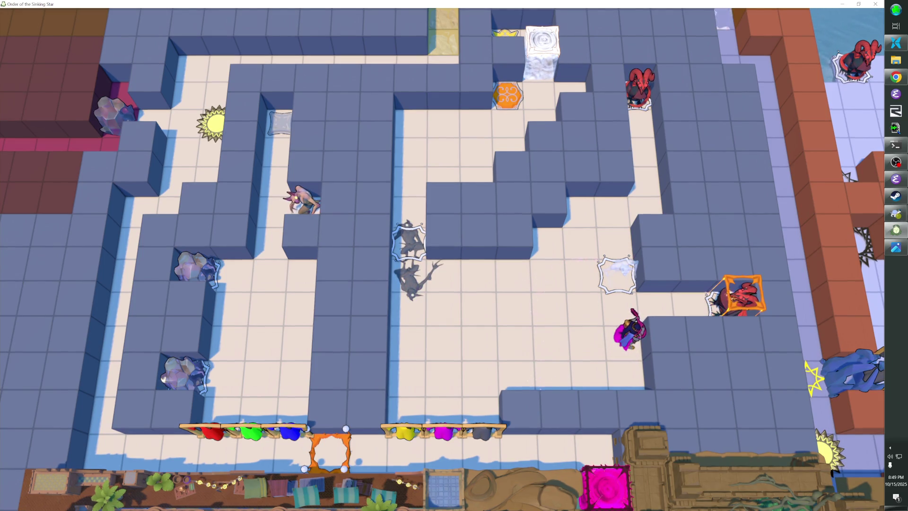
Rewind the recent moves, then walk down to the bottom gate and back right.
{"action": "key", "text": "z"}
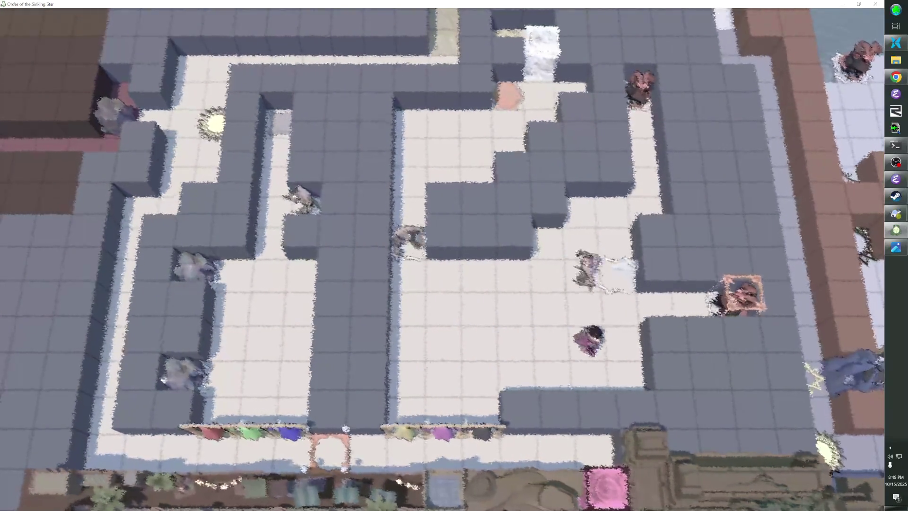
{"action": "key", "text": "z"}
{"action": "key", "text": "r"}
{"action": "key", "text": "z"}
{"action": "key", "text": "z"}
{"action": "key", "text": "Right"}
{"action": "key", "text": "Right"}
{"action": "key", "text": "Right"}
{"action": "key", "text": "Down"}
{"action": "key", "text": "Left"}
{"action": "key", "text": "Left"}
{"action": "key", "text": "Left"}
{"action": "key", "text": "Down"}
{"action": "key", "text": "Left"}
{"action": "key", "text": "Left"}
{"action": "key", "text": "Left"}
{"action": "key", "text": "Down"}
{"action": "key", "text": "Right"}
{"action": "key", "text": "Right"}
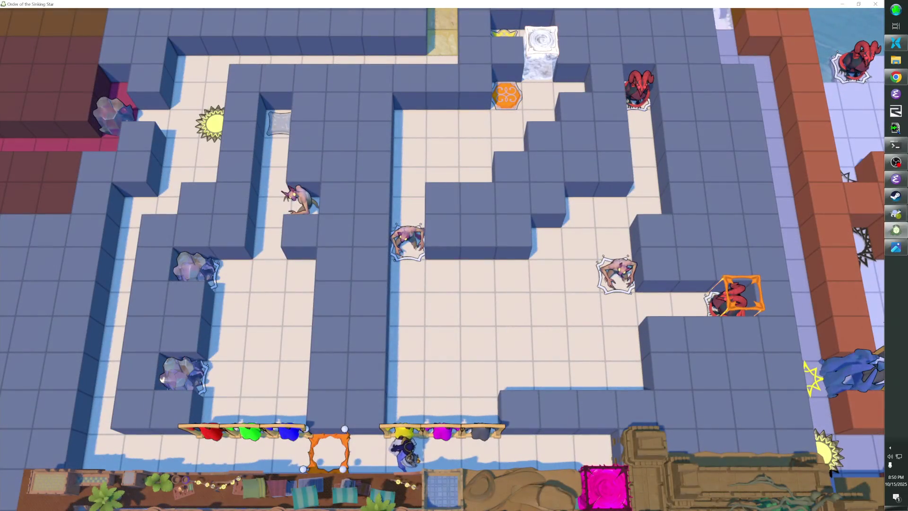
Take the Priestess Outfit from the yellow rack and beam the demon and imp nearby.
{"action": "key", "text": "Up"}
{"action": "key", "text": "Up"}
{"action": "key", "text": "Up"}
{"action": "key", "text": "Right"}
{"action": "key", "text": "Right"}
{"action": "key", "text": "Right"}
{"action": "key", "text": "Right"}
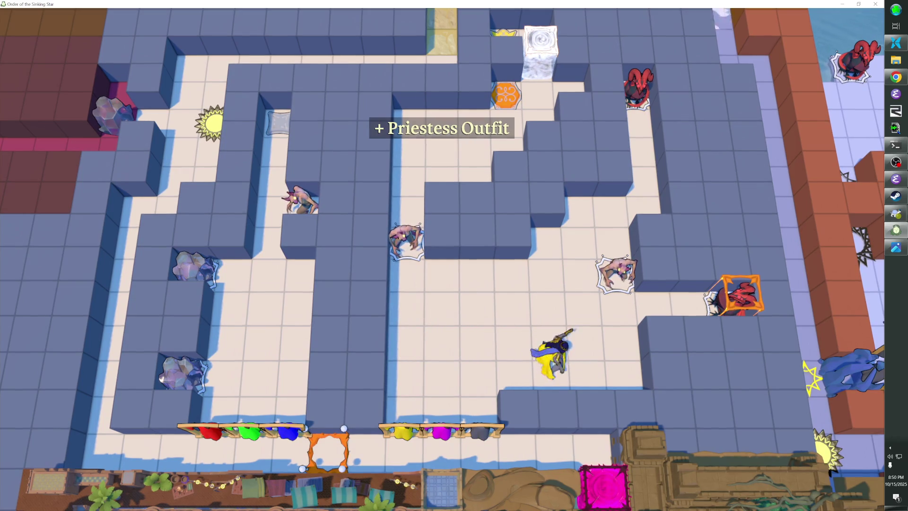
{"action": "key", "text": "Up"}
{"action": "key", "text": "Right"}
{"action": "key", "text": "Right"}
{"action": "key", "text": "Left"}
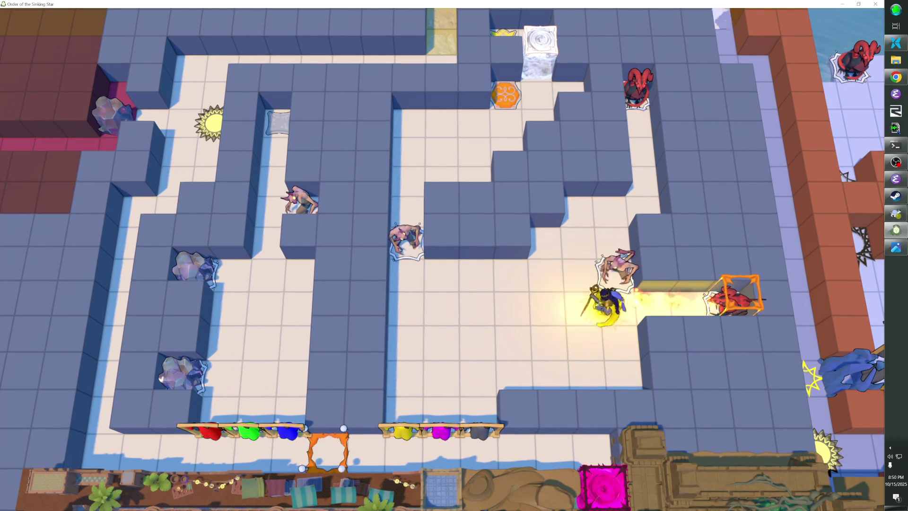
{"action": "key", "text": "Left"}
{"action": "key", "text": "Left"}
{"action": "key", "text": "Left"}
{"action": "key", "text": "Left"}
{"action": "key", "text": "Left"}
{"action": "key", "text": "Up"}
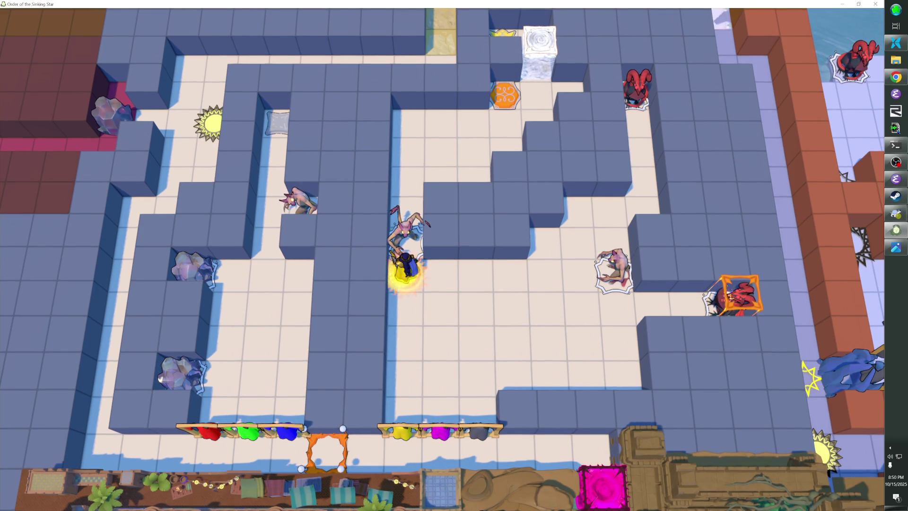
{"action": "key", "text": "Right"}
{"action": "key", "text": "Right"}
{"action": "key", "text": "Right"}
{"action": "key", "text": "Right"}
{"action": "key", "text": "Up"}
{"action": "key", "text": "Up"}
{"action": "key", "text": "Down"}
{"action": "key", "text": "Down"}
{"action": "key", "text": "Down"}
{"action": "key", "text": "Left"}
{"action": "key", "text": "Left"}
{"action": "key", "text": "Left"}
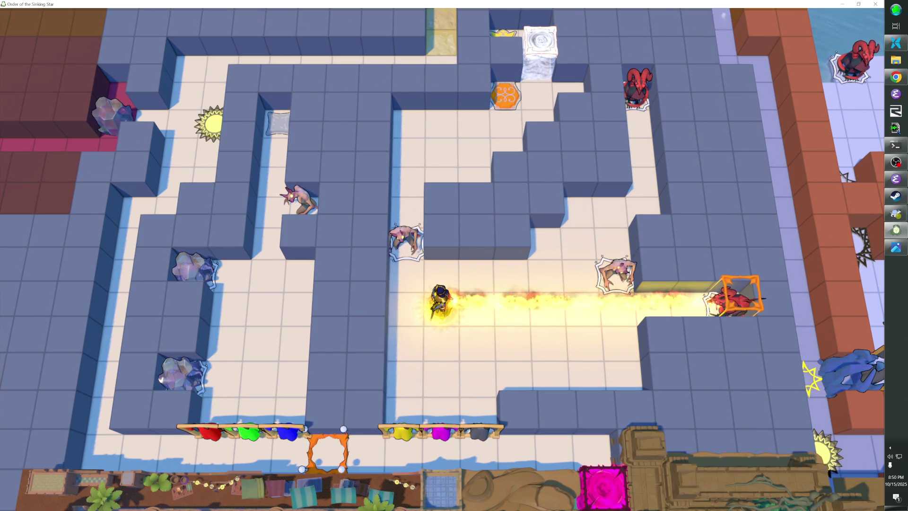
{"action": "key", "text": "Up"}
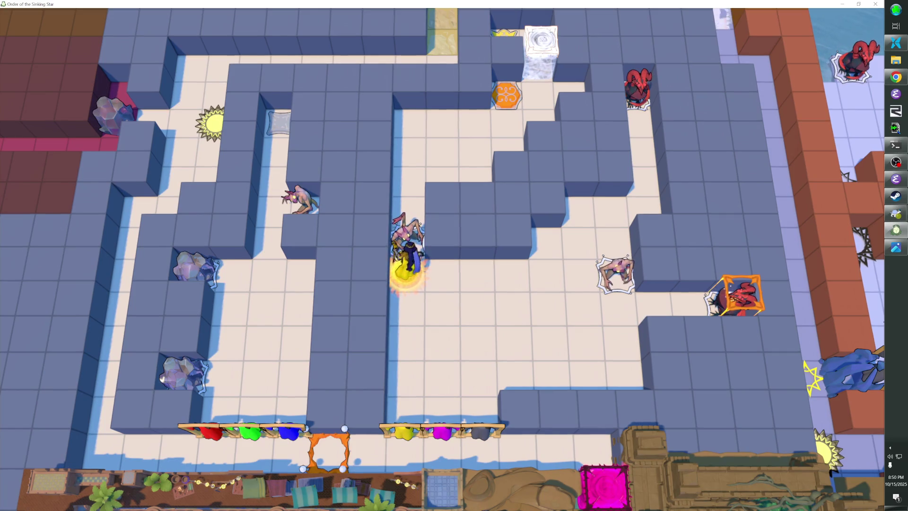
Walk the beam row to beam the red dragon, then drop the Priestess Outfit on the bottom walkway.
{"action": "key", "text": "Down"}
{"action": "key", "text": "Down"}
{"action": "key", "text": "Down"}
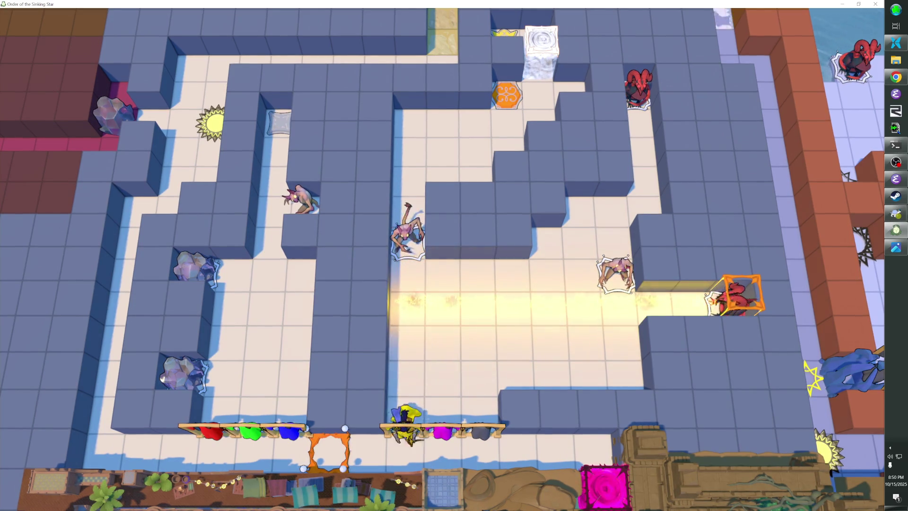
{"action": "key", "text": "Up"}
{"action": "key", "text": "Up"}
{"action": "key", "text": "Up"}
{"action": "key", "text": "Right"}
{"action": "key", "text": "Right"}
{"action": "key", "text": "Right"}
{"action": "key", "text": "Up"}
{"action": "key", "text": "Up"}
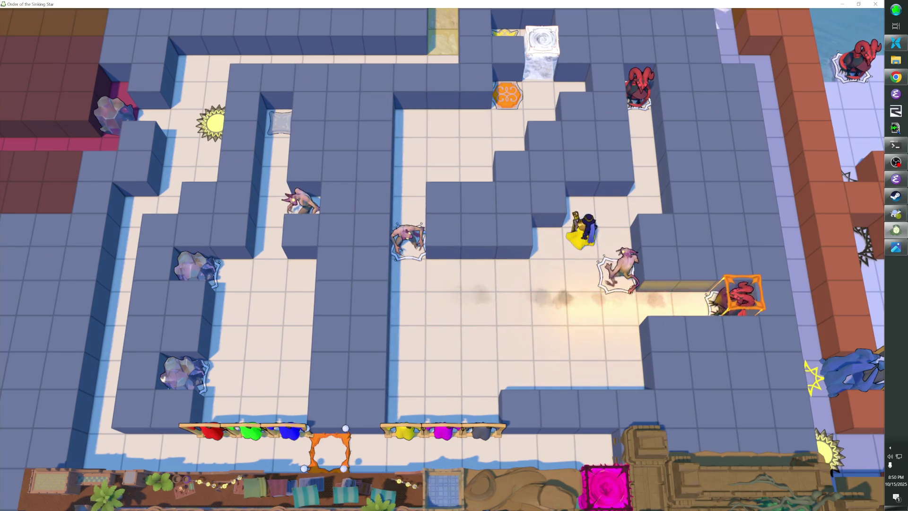
{"action": "key", "text": "Right"}
{"action": "key", "text": "Up"}
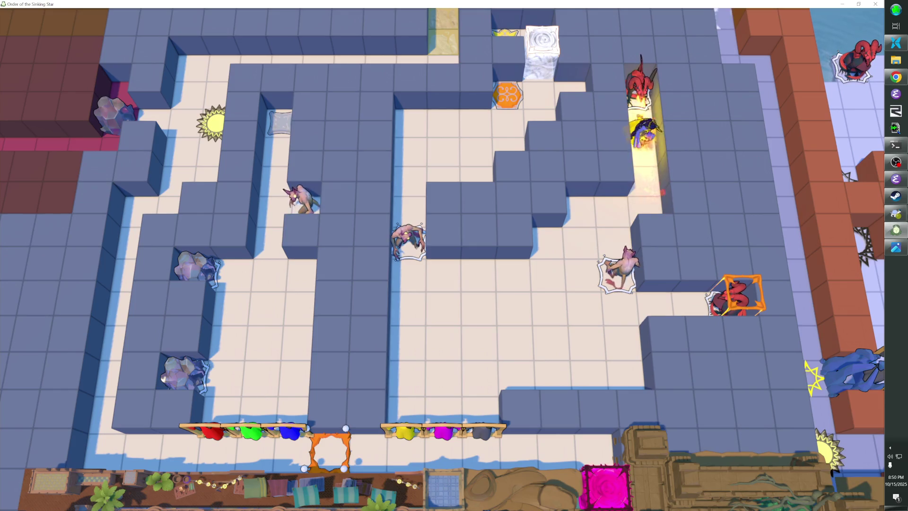
{"action": "key", "text": "Left"}
{"action": "key", "text": "Left"}
{"action": "key", "text": "Down"}
{"action": "key", "text": "Down"}
{"action": "key", "text": "Down"}
{"action": "key", "text": "Left"}
{"action": "key", "text": "Left"}
{"action": "key", "text": "Left"}
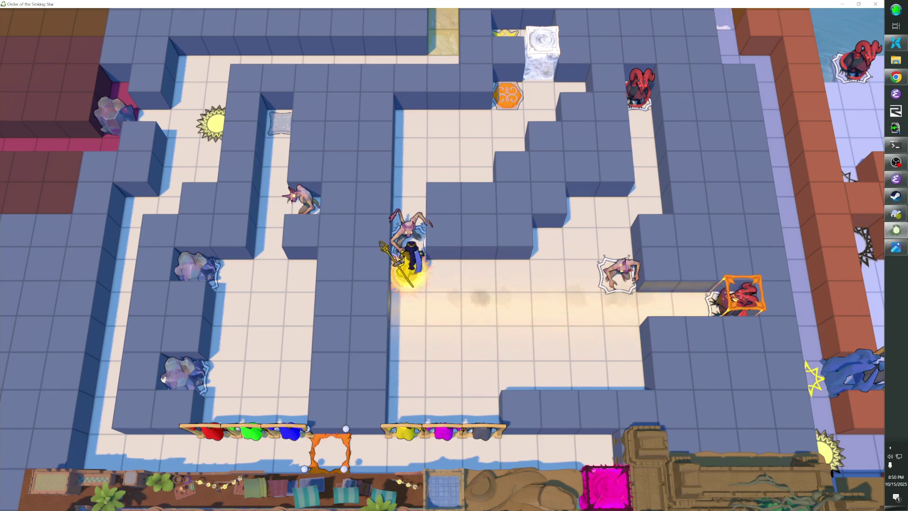
{"action": "key", "text": "Down"}
{"action": "key", "text": "Down"}
{"action": "key", "text": "Down"}
{"action": "key", "text": "Down"}
{"action": "key", "text": "Right"}
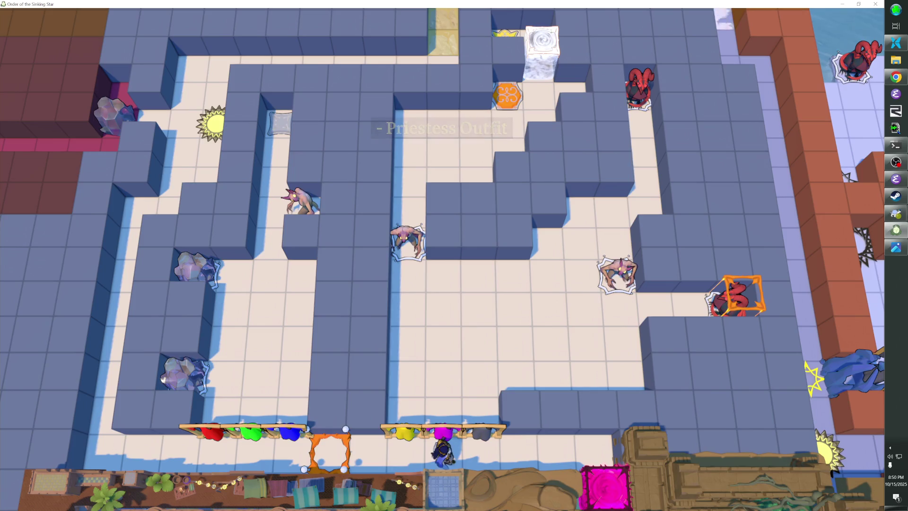
Put on and remove the Druid Outfit at the grey rack, then head for the magenta rack.
{"action": "key", "text": "Right"}
{"action": "key", "text": "Up"}
{"action": "key", "text": "Up"}
{"action": "key", "text": "Up"}
{"action": "key", "text": "Right"}
{"action": "key", "text": "Right"}
{"action": "key", "text": "Left"}
{"action": "key", "text": "Left"}
{"action": "key", "text": "Down"}
{"action": "key", "text": "Down"}
{"action": "key", "text": "Down"}
{"action": "key", "text": "Up"}
{"action": "key", "text": "Up"}
{"action": "key", "text": "Up"}
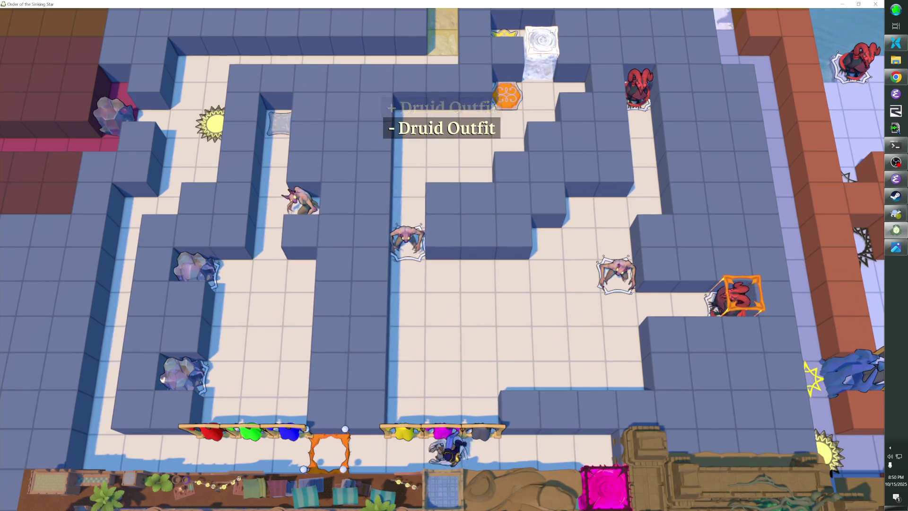
{"action": "key", "text": "Right"}
{"action": "key", "text": "Down"}
{"action": "key", "text": "Down"}
{"action": "key", "text": "Down"}
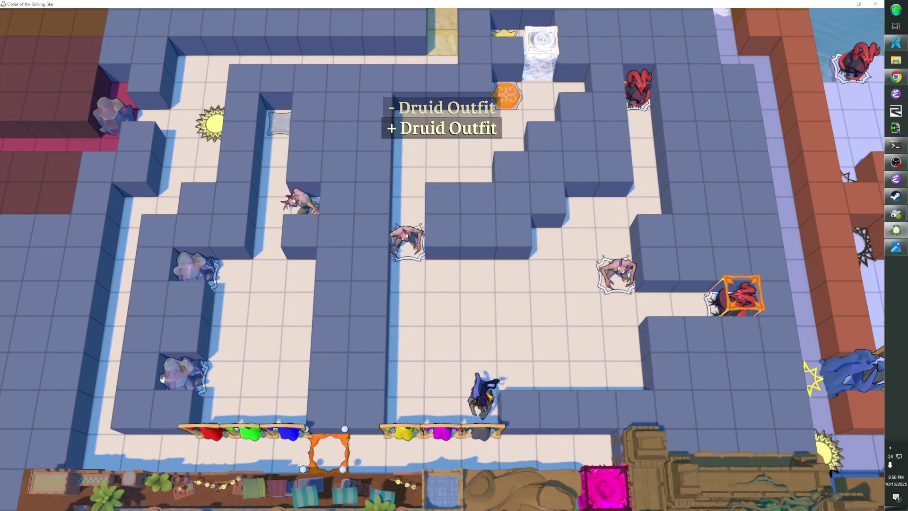
{"action": "key", "text": "Left"}
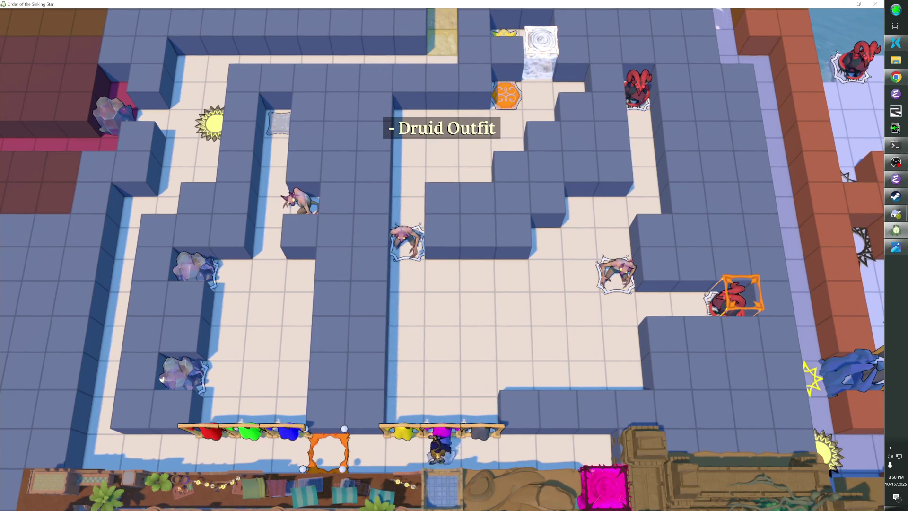
{"action": "key", "text": "Up"}
{"action": "key", "text": "Up"}
{"action": "key", "text": "Up"}
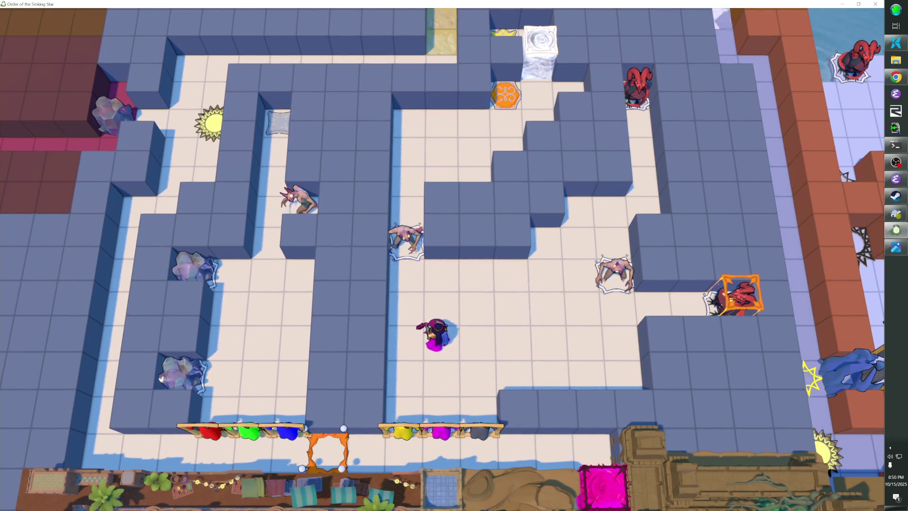
Lunge at the left enemy, undo, then step back and forth to pull the first monster.
{"action": "key", "text": "Right"}
{"action": "key", "text": "Right"}
{"action": "key", "text": "Right"}
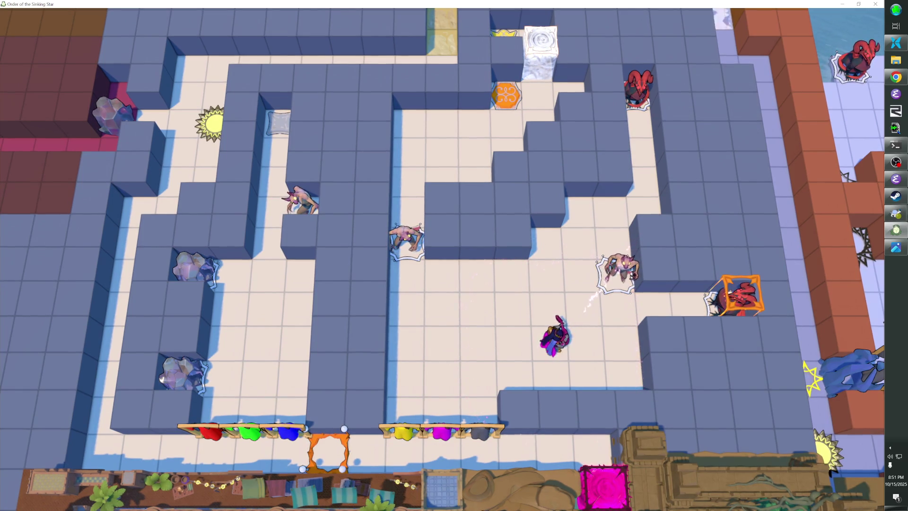
{"action": "key", "text": "Left"}
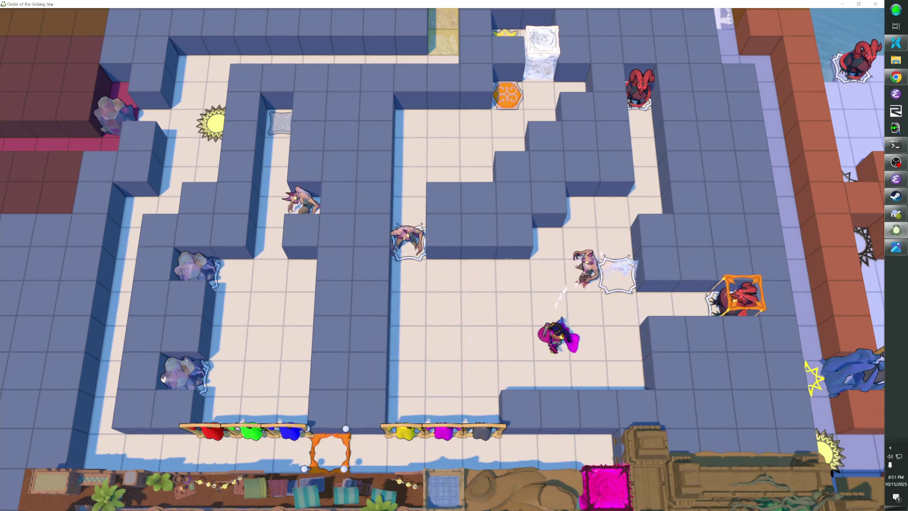
{"action": "key", "text": "z"}
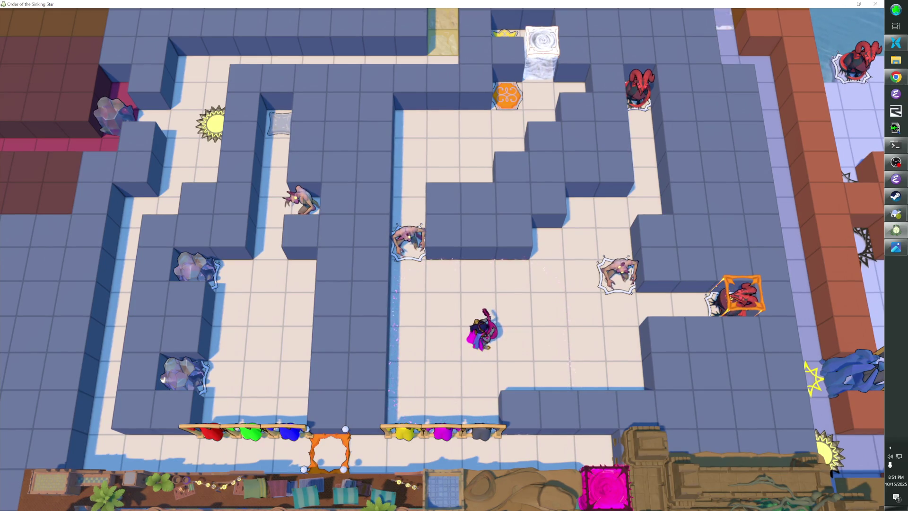
{"action": "key", "text": "Right"}
{"action": "key", "text": "Right"}
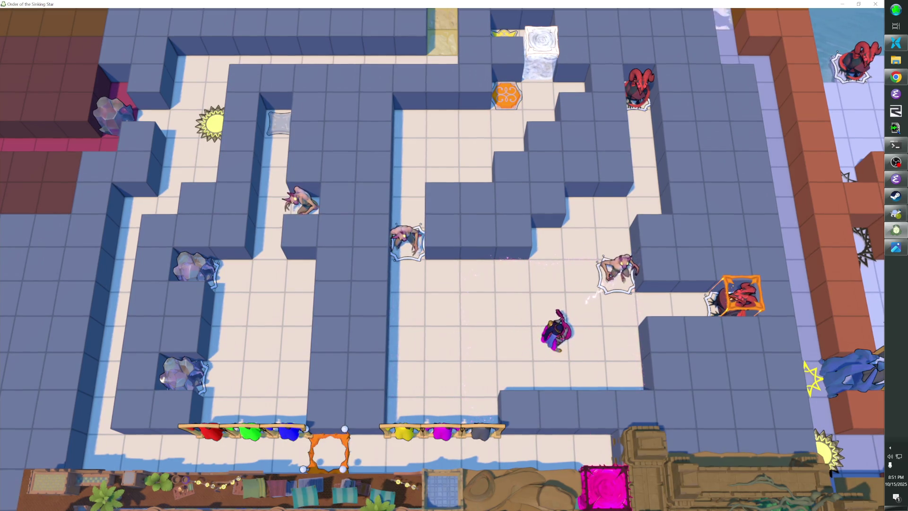
{"action": "key", "text": "Left"}
{"action": "key", "text": "Left"}
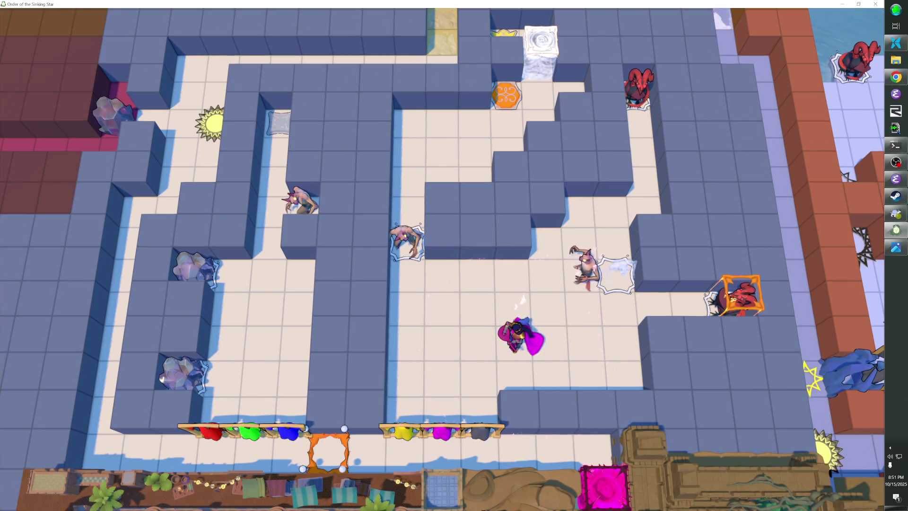
{"action": "key", "text": "Left"}
{"action": "key", "text": "Left"}
{"action": "key", "text": "Right"}
{"action": "key", "text": "Right"}
{"action": "key", "text": "Right"}
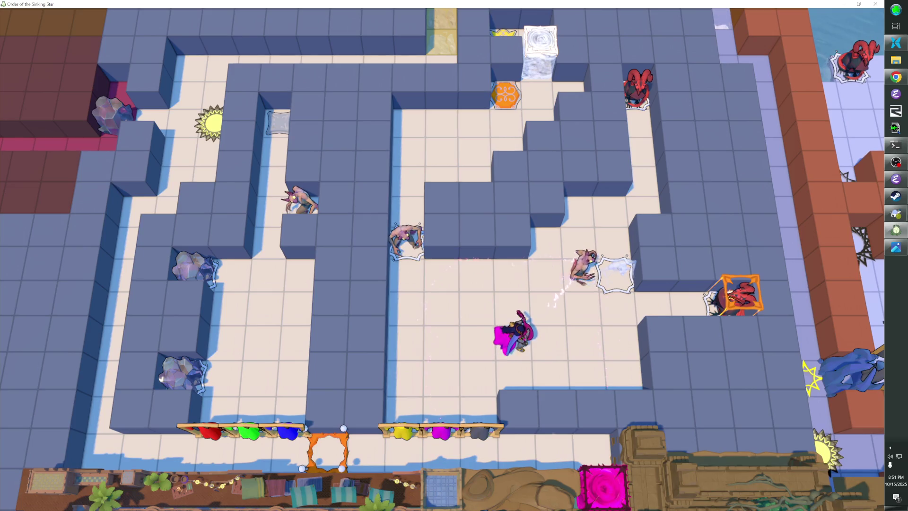
Lead the second monster over the ice square to join the first, turning both into grey shadows.
{"action": "key", "text": "Right"}
{"action": "key", "text": "Right"}
{"action": "key", "text": "Right"}
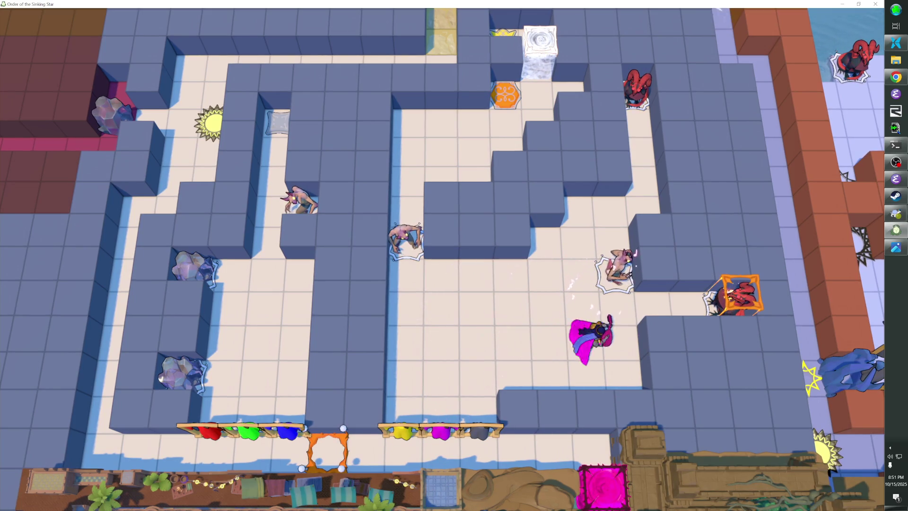
{"action": "key", "text": "Left"}
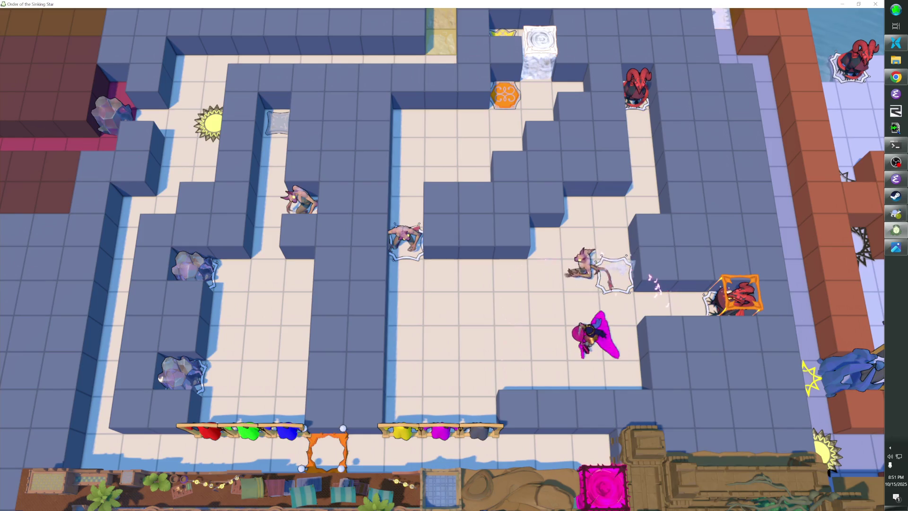
{"action": "key", "text": "Right"}
{"action": "key", "text": "Left"}
{"action": "key", "text": "Left"}
{"action": "key", "text": "Left"}
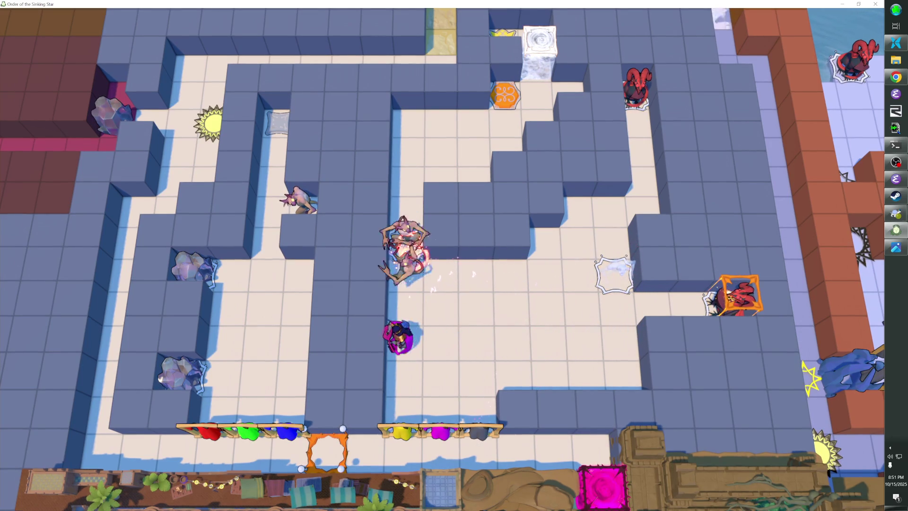
{"action": "key", "text": "Right"}
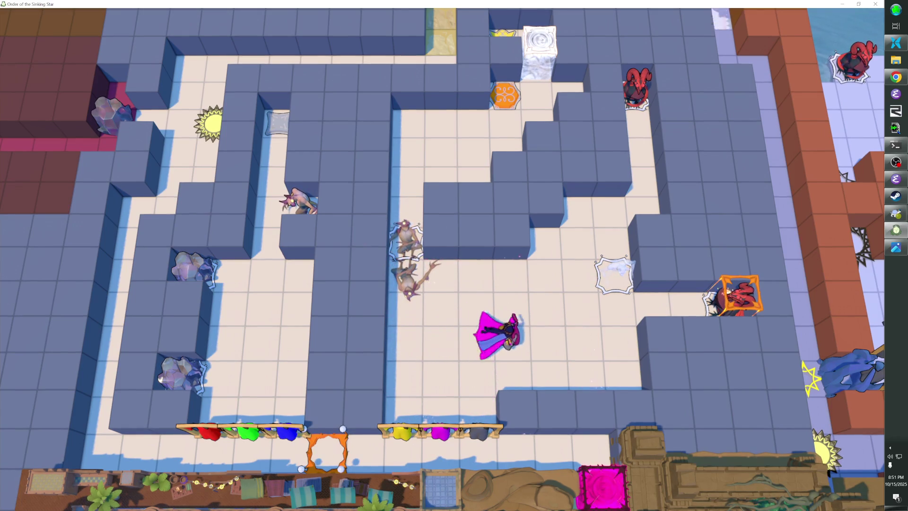
{"action": "key", "text": "Left"}
Take the Priestess Outfit, step onto the orange hex, then return to the racks for the Bard Outfit.
{"action": "key", "text": "Down"}
{"action": "key", "text": "Left"}
{"action": "key", "text": "Up"}
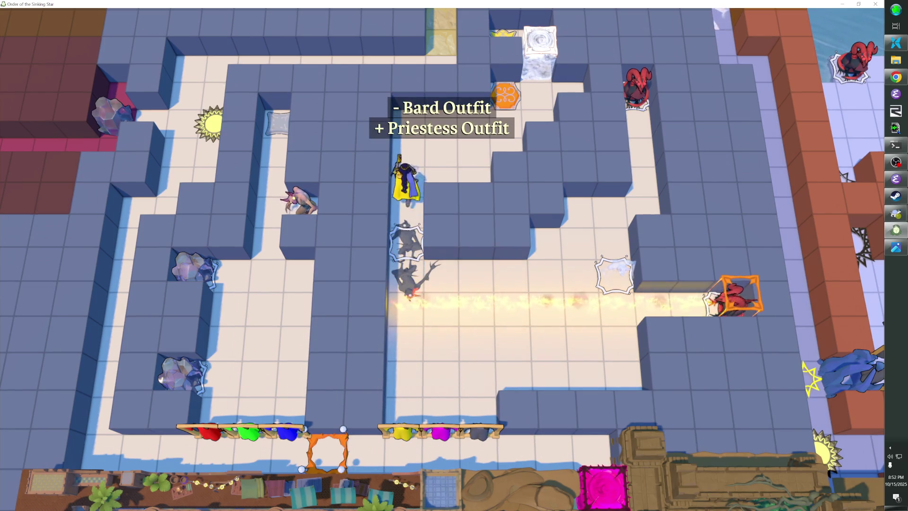
{"action": "key", "text": "Right"}
{"action": "key", "text": "Up"}
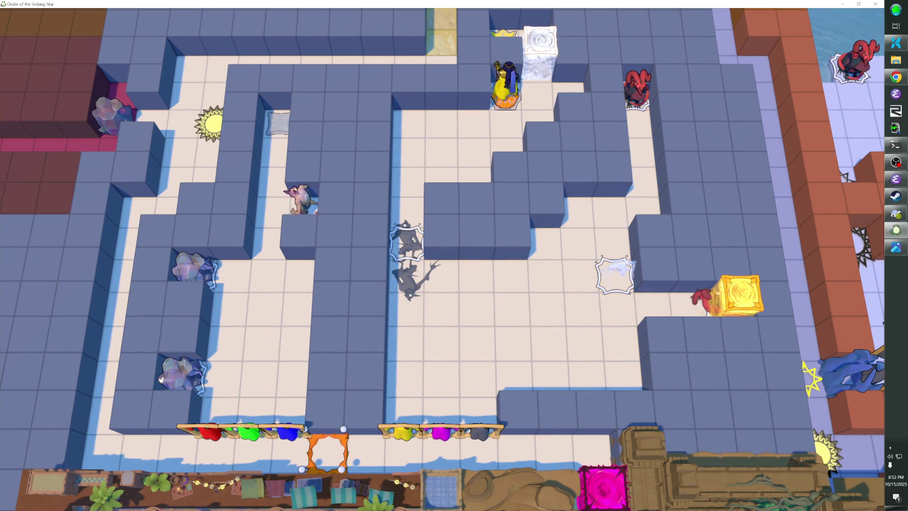
{"action": "key", "text": "Down"}
{"action": "key", "text": "Left"}
{"action": "key", "text": "Down"}
{"action": "key", "text": "Down"}
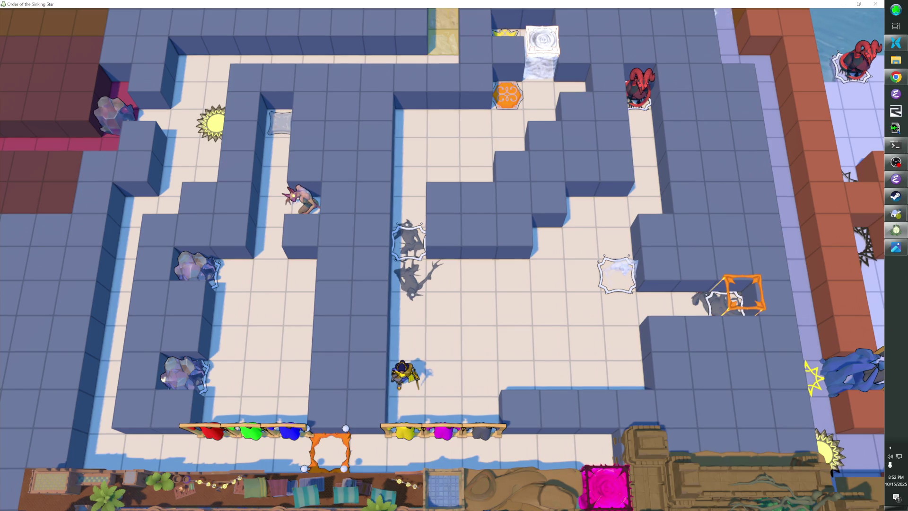
{"action": "key", "text": "Down"}
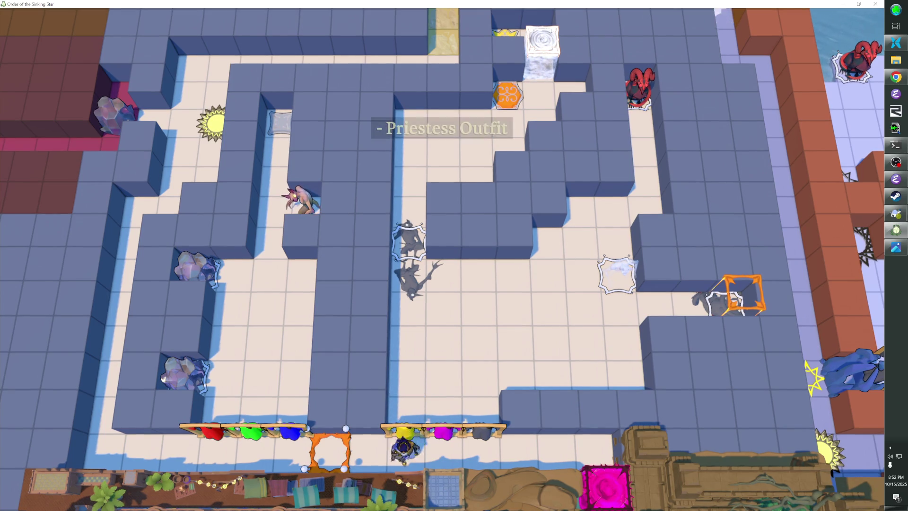
{"action": "key", "text": "Up"}
{"action": "key", "text": "Up"}
{"action": "key", "text": "Up"}
{"action": "key", "text": "Up"}
{"action": "key", "text": "Up"}
{"action": "key", "text": "Up"}
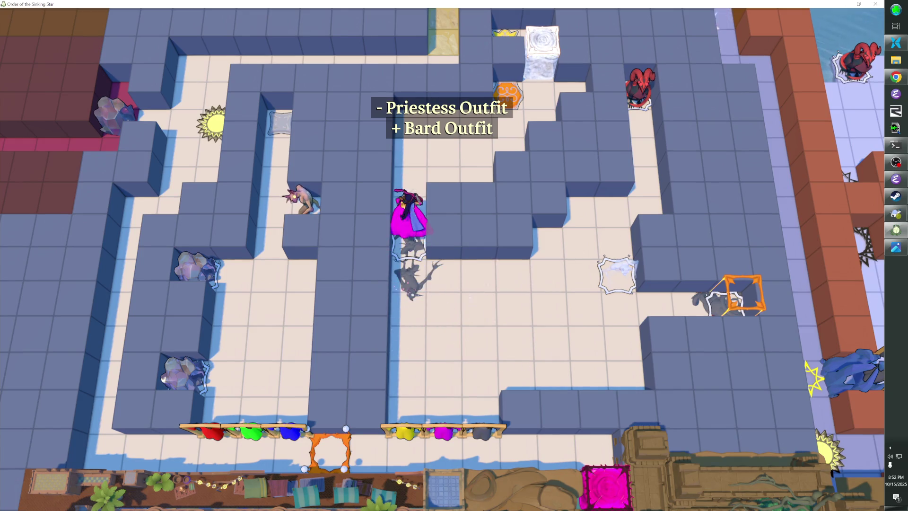
{"action": "key", "text": "Right"}
{"action": "key", "text": "Right"}
{"action": "key", "text": "Right"}
{"action": "key", "text": "Up"}
{"action": "key", "text": "Right"}
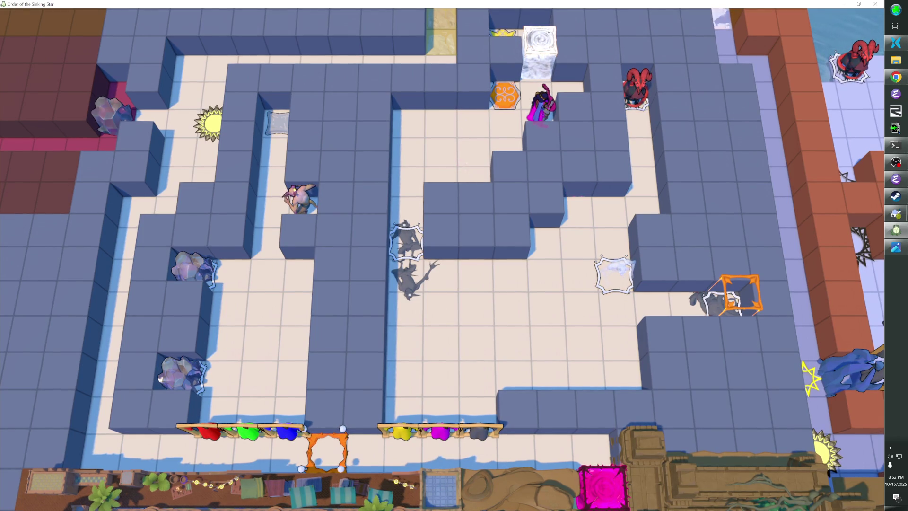
{"action": "key", "text": "Up"}
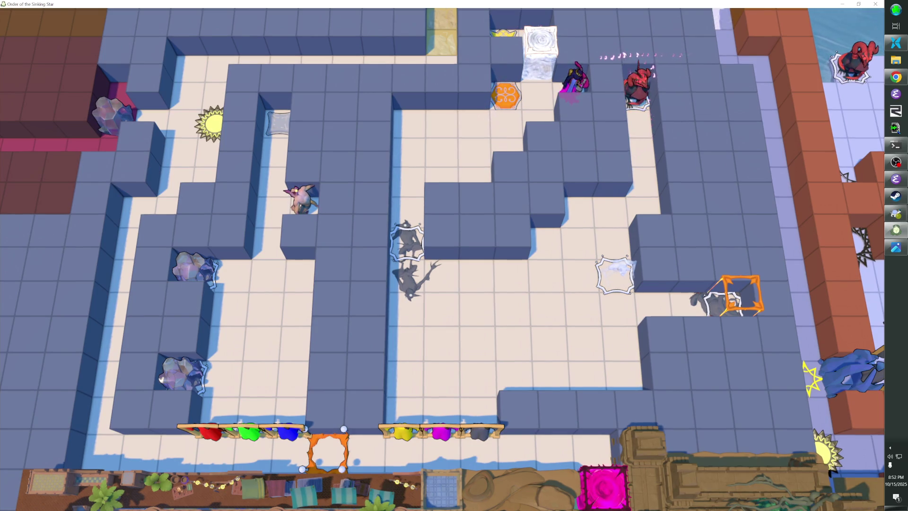
{"action": "key", "text": "Left"}
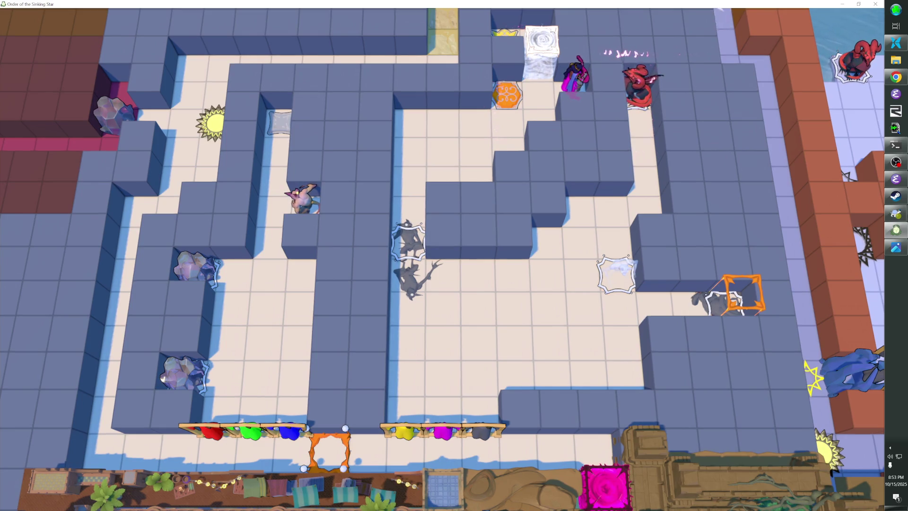
{"action": "key", "text": "Left"}
{"action": "key", "text": "Down"}
{"action": "key", "text": "Left"}
{"action": "key", "text": "Left"}
{"action": "key", "text": "Left"}
{"action": "key", "text": "Down"}
{"action": "key", "text": "Down"}
{"action": "key", "text": "Down"}
{"action": "key", "text": "Down"}
{"action": "key", "text": "Right"}
{"action": "key", "text": "Right"}
{"action": "key", "text": "Right"}
{"action": "key", "text": "Right"}
{"action": "key", "text": "Right"}
{"action": "key", "text": "Right"}
{"action": "key", "text": "Up"}
{"action": "key", "text": "Up"}
{"action": "key", "text": "Up"}
{"action": "key", "text": "Right"}
{"action": "key", "text": "Up"}
{"action": "key", "text": "Up"}
{"action": "key", "text": "Up"}
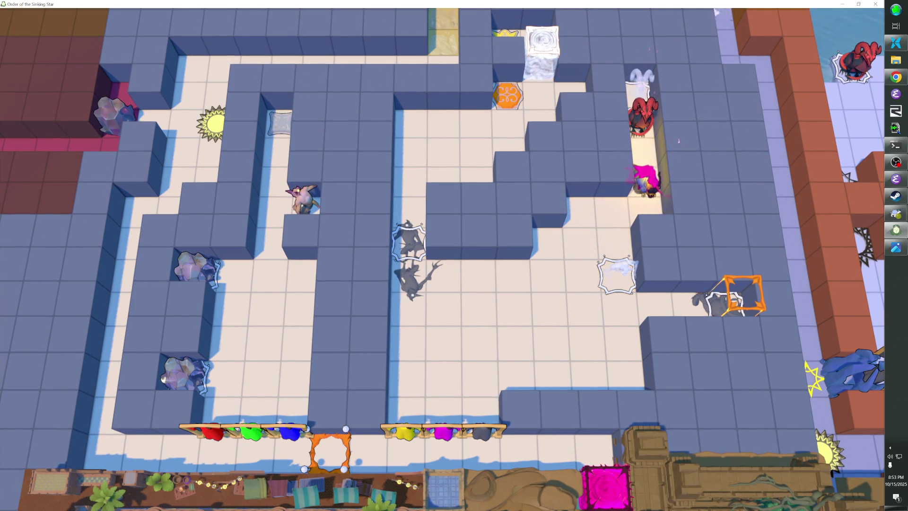
{"action": "key", "text": "z"}
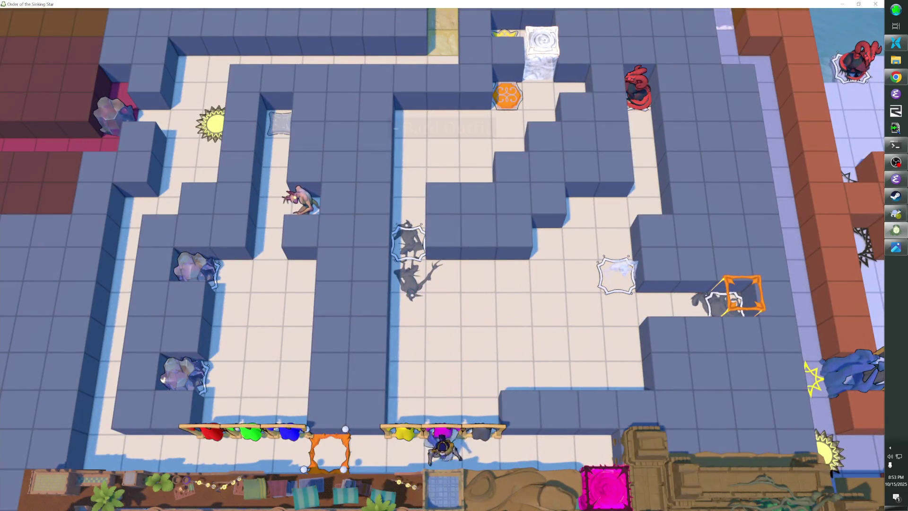
Walk up to the red dragon to turn it into a white ram, then return beside the white frame tile.
{"action": "key", "text": "Right"}
{"action": "key", "text": "Up"}
{"action": "key", "text": "Up"}
{"action": "key", "text": "Up"}
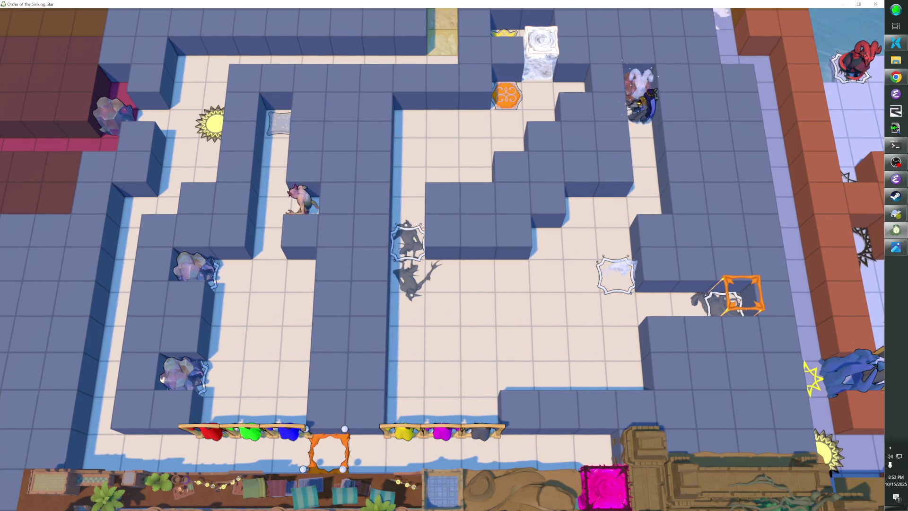
{"action": "key", "text": "Down"}
{"action": "key", "text": "Down"}
{"action": "key", "text": "Down"}
{"action": "key", "text": "Left"}
{"action": "key", "text": "Down"}
{"action": "key", "text": "Down"}
Swap the Druid Outfit for the Bard Outfit at the rack.
{"action": "key", "text": "Left"}
{"action": "key", "text": "Left"}
{"action": "key", "text": "Left"}
{"action": "key", "text": "Down"}
{"action": "key", "text": "Down"}
{"action": "key", "text": "Down"}
{"action": "key", "text": "Left"}
{"action": "key", "text": "Left"}
Walk up and across the corridor to stand beside the ram.
{"action": "key", "text": "Up"}
{"action": "key", "text": "Up"}
{"action": "key", "text": "Up"}
{"action": "key", "text": "Right"}
{"action": "key", "text": "Right"}
{"action": "key", "text": "Right"}
{"action": "key", "text": "Up"}
{"action": "key", "text": "Up"}
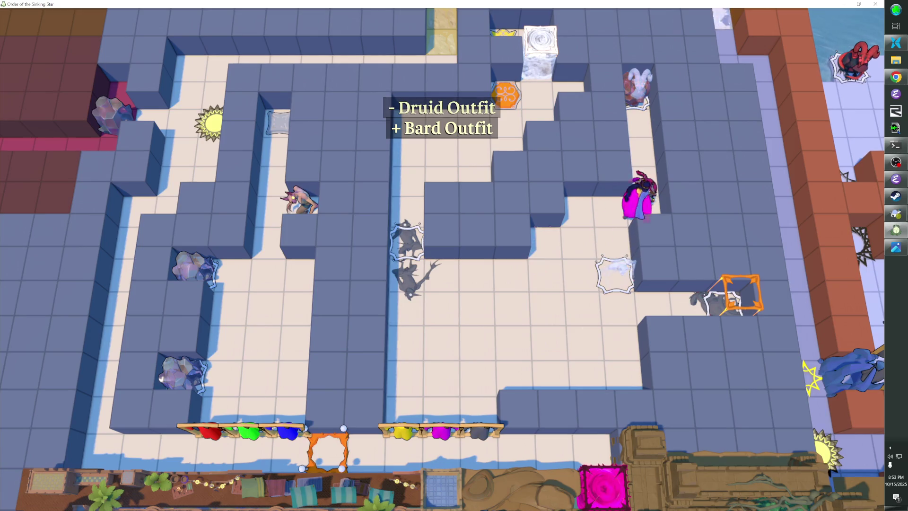
{"action": "key", "text": "Up"}
{"action": "key", "text": "Down"}
{"action": "key", "text": "Left"}
{"action": "key", "text": "Right"}
{"action": "key", "text": "Up"}
{"action": "key", "text": "Up"}
{"action": "key", "text": "Up"}
Go below the central block and lead the boulder round to the lower-right wall.
{"action": "key", "text": "Down"}
{"action": "key", "text": "Down"}
{"action": "key", "text": "Left"}
{"action": "key", "text": "Down"}
{"action": "key", "text": "Left"}
{"action": "key", "text": "Down"}
{"action": "key", "text": "Down"}
{"action": "key", "text": "Left"}
{"action": "key", "text": "Down"}
{"action": "key", "text": "Right"}
{"action": "key", "text": "Right"}
Walk left and up beside the central block with the boulder following.
{"action": "key", "text": "Right"}
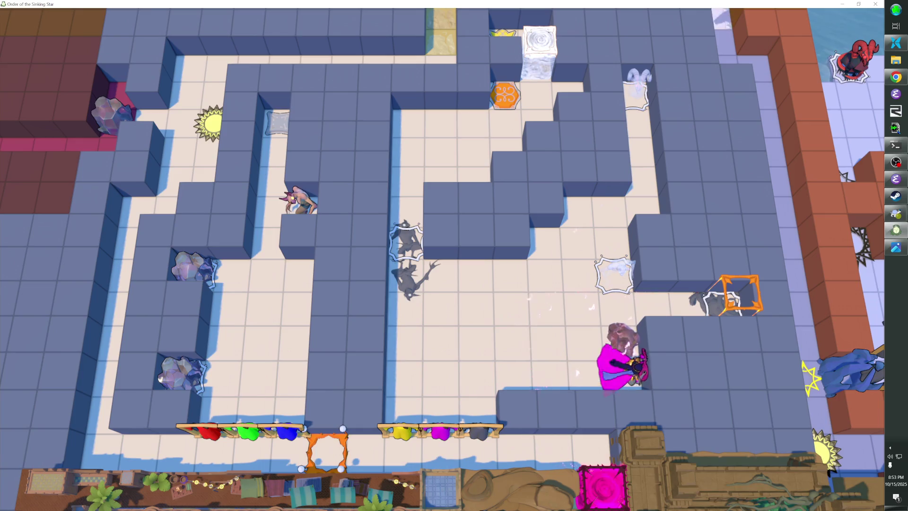
{"action": "key", "text": "Left"}
{"action": "key", "text": "Left"}
{"action": "key", "text": "Left"}
{"action": "key", "text": "Up"}
{"action": "key", "text": "Right"}
{"action": "key", "text": "Up"}
{"action": "key", "text": "Up"}
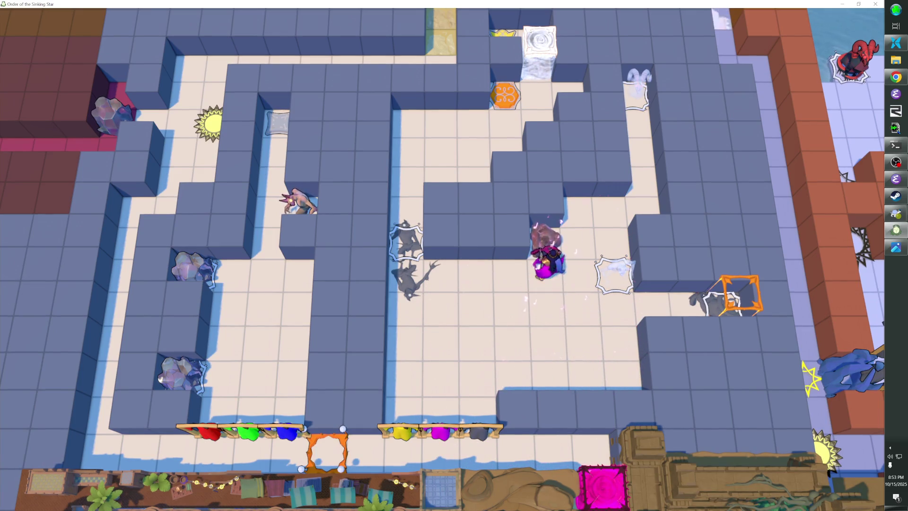
{"action": "key", "text": "Down"}
{"action": "key", "text": "Left"}
{"action": "key", "text": "Left"}
Guide the boulder through the ghost slot and bring it up beside the orange hex.
{"action": "key", "text": "Left"}
{"action": "key", "text": "Up"}
{"action": "key", "text": "Right"}
{"action": "key", "text": "Right"}
{"action": "key", "text": "Right"}
{"action": "key", "text": "Right"}
{"action": "key", "text": "Down"}
{"action": "key", "text": "Down"}
{"action": "key", "text": "Left"}
{"action": "key", "text": "Down"}
{"action": "key", "text": "Left"}
{"action": "key", "text": "Left"}
{"action": "key", "text": "Left"}
{"action": "key", "text": "Up"}
{"action": "key", "text": "Up"}
{"action": "key", "text": "Up"}
{"action": "key", "text": "Right"}
{"action": "key", "text": "Right"}
{"action": "key", "text": "Up"}
{"action": "key", "text": "Right"}
{"action": "key", "text": "Up"}
{"action": "key", "text": "Left"}
{"action": "key", "text": "Left"}
{"action": "key", "text": "Left"}
{"action": "key", "text": "Down"}
{"action": "key", "text": "Down"}
{"action": "key", "text": "Down"}
{"action": "key", "text": "Down"}
{"action": "key", "text": "Right"}
{"action": "key", "text": "Down"}
{"action": "key", "text": "Down"}
{"action": "key", "text": "Down"}
{"action": "key", "text": "Down"}
{"action": "key", "text": "Down"}
{"action": "key", "text": "Left"}
{"action": "key", "text": "Left"}
{"action": "key", "text": "Left"}
{"action": "key", "text": "Left"}
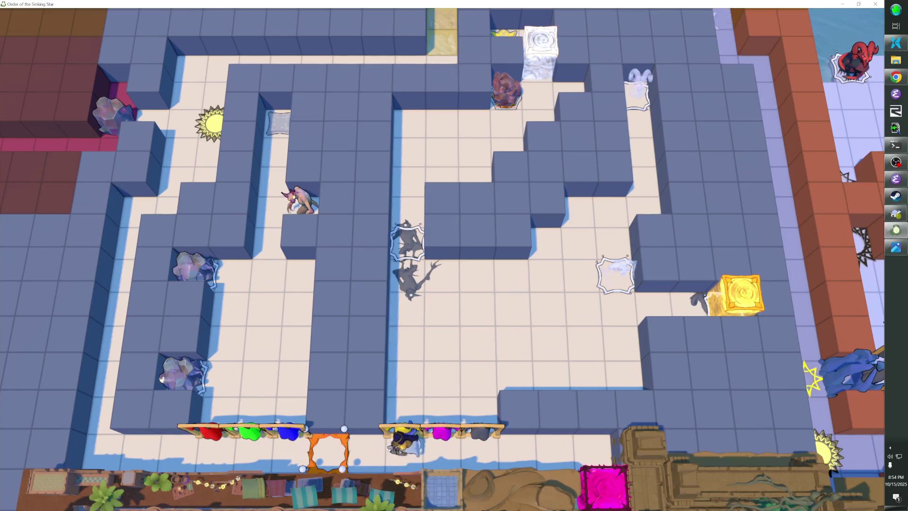
{"action": "key", "text": "Up"}
{"action": "key", "text": "Up"}
{"action": "key", "text": "Down"}
{"action": "key", "text": "Down"}
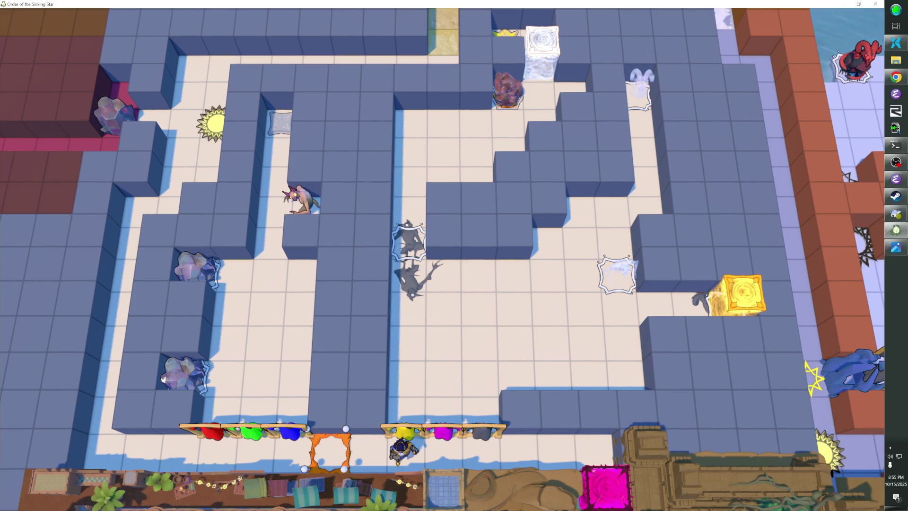
Pick up the Bard Outfit at the rack and walk into the upper-right corridor.
{"action": "key", "text": "Right"}
{"action": "key", "text": "Up"}
{"action": "key", "text": "Up"}
{"action": "key", "text": "Up"}
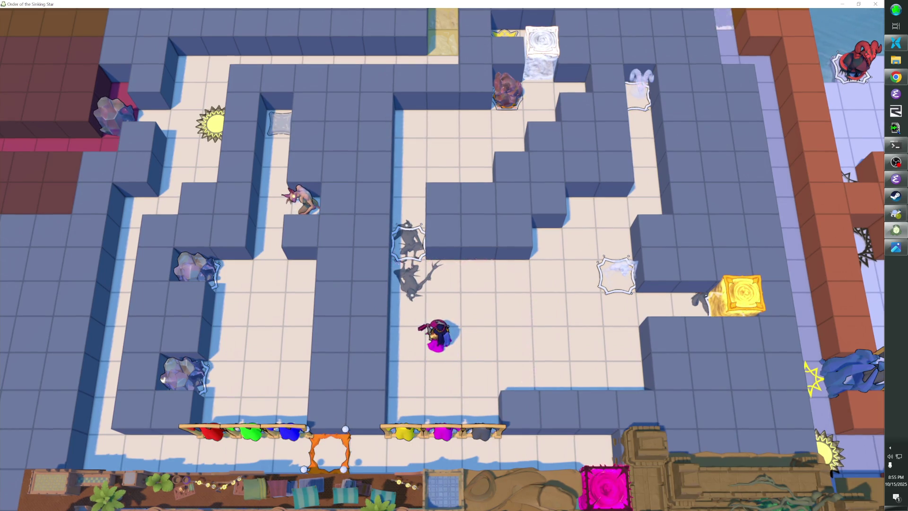
{"action": "key", "text": "Right"}
{"action": "key", "text": "Right"}
{"action": "key", "text": "Right"}
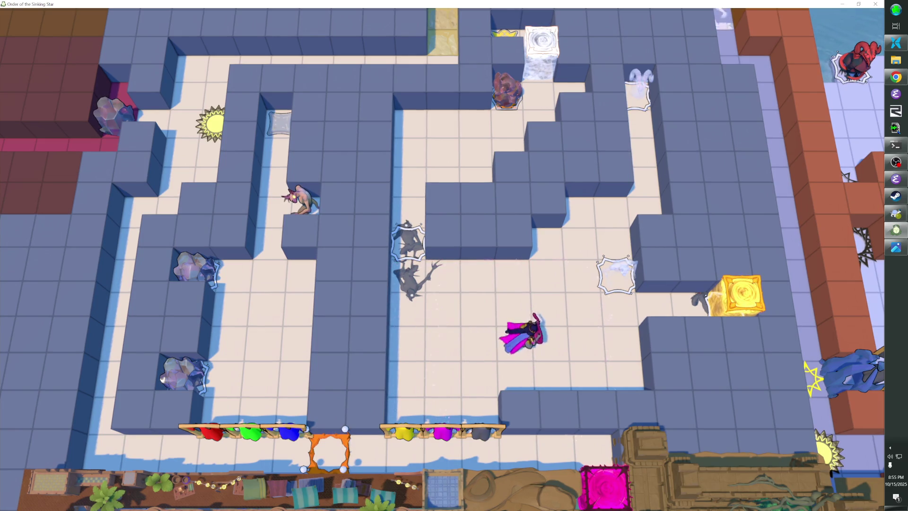
{"action": "key", "text": "Up"}
{"action": "key", "text": "Up"}
{"action": "key", "text": "Up"}
{"action": "key", "text": "Right"}
{"action": "key", "text": "Right"}
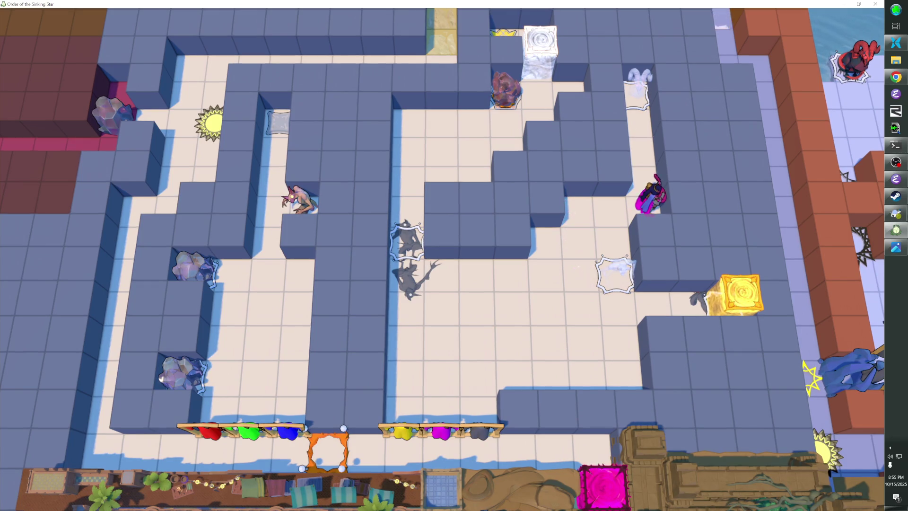
Step up and down the narrow corridor toward the ghost and back.
{"action": "key", "text": "Up"}
{"action": "key", "text": "Down"}
{"action": "key", "text": "Left"}
{"action": "key", "text": "Right"}
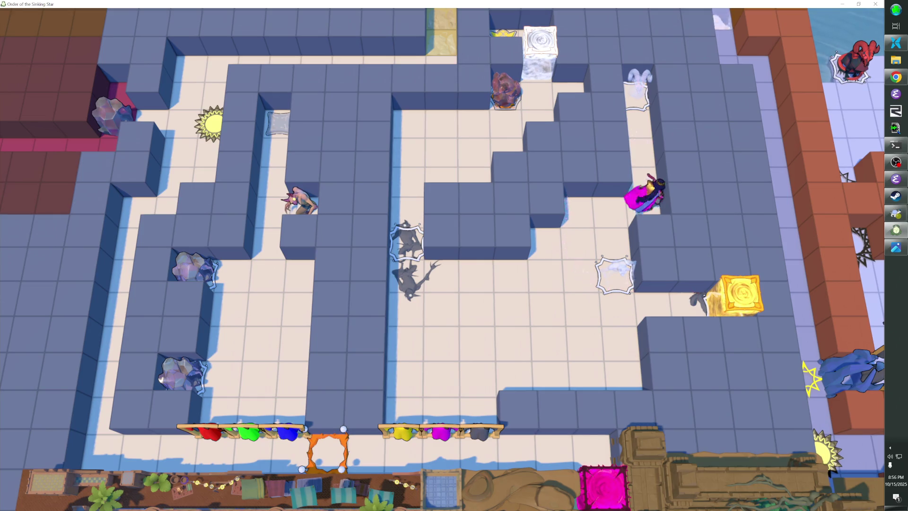
{"action": "key", "text": "Down"}
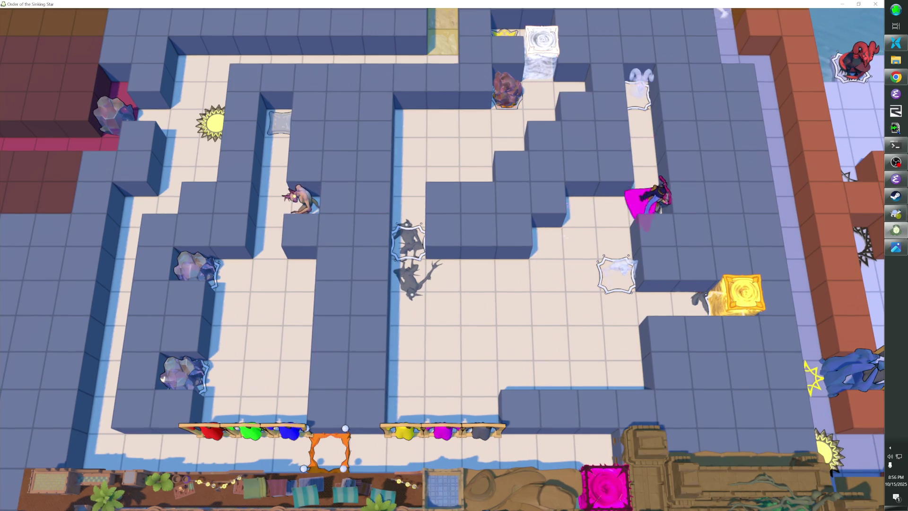
{"action": "key", "text": "Up"}
{"action": "key", "text": "Up"}
{"action": "key", "text": "Down"}
{"action": "key", "text": "Down"}
{"action": "key", "text": "Down"}
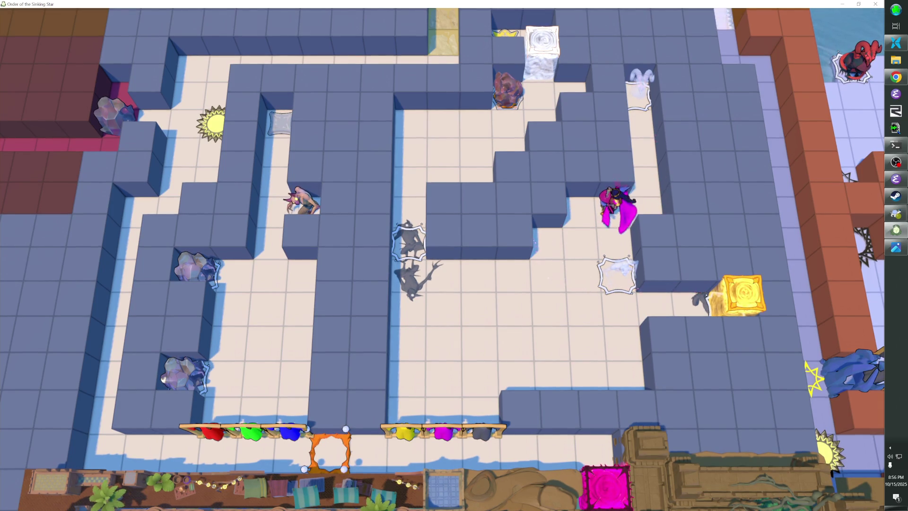
{"action": "key", "text": "Up"}
{"action": "key", "text": "Up"}
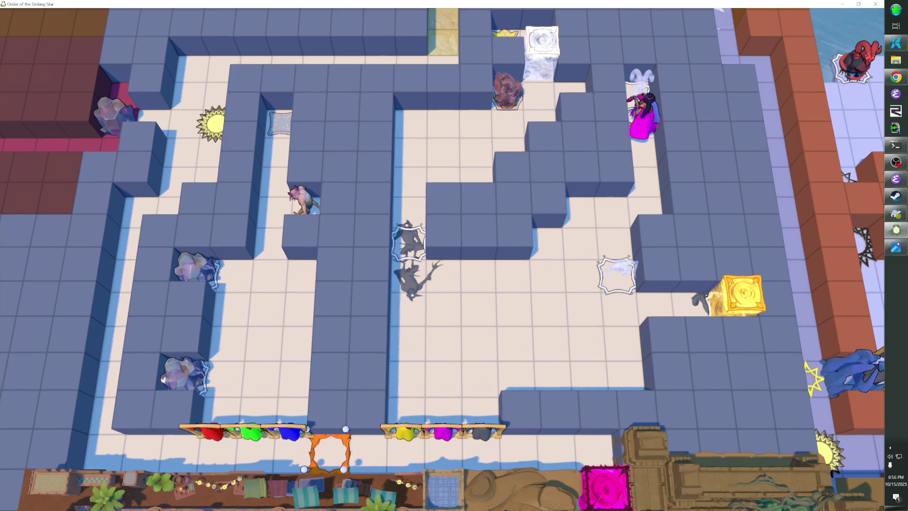
{"action": "key", "text": "Down"}
{"action": "key", "text": "Down"}
Walk the character left, up and around the corridor back to its start.
{"action": "key", "text": "Left"}
{"action": "key", "text": "Down"}
{"action": "key", "text": "Left"}
{"action": "key", "text": "Left"}
{"action": "key", "text": "Left"}
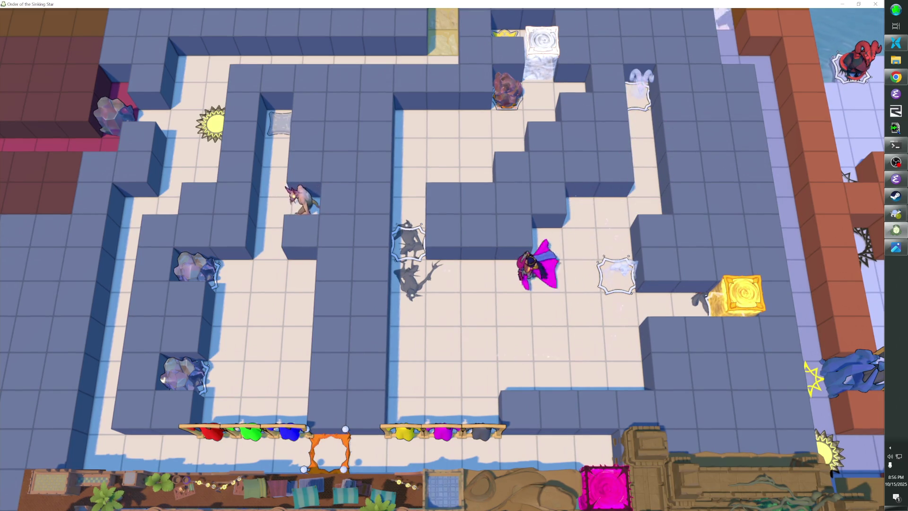
{"action": "key", "text": "Up"}
{"action": "key", "text": "Up"}
{"action": "key", "text": "Up"}
{"action": "key", "text": "Right"}
{"action": "key", "text": "Right"}
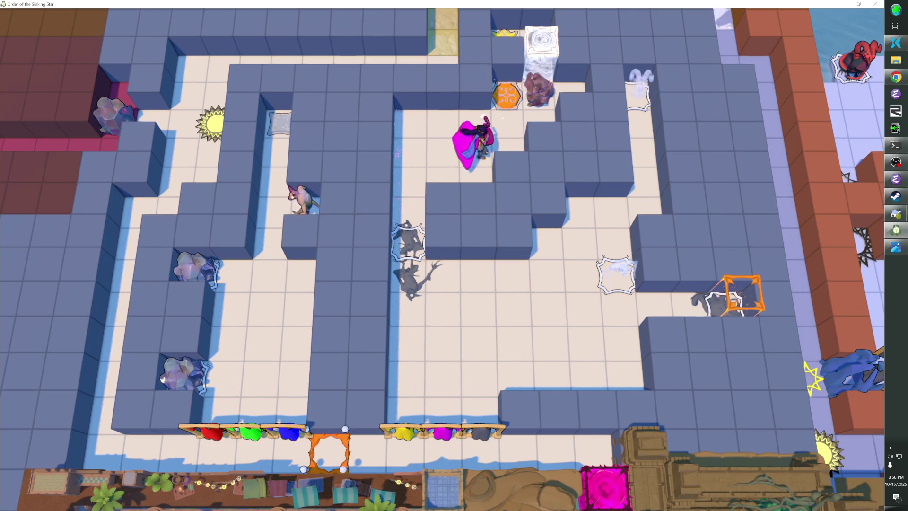
{"action": "key", "text": "Left"}
{"action": "key", "text": "Left"}
{"action": "key", "text": "Left"}
{"action": "key", "text": "Down"}
{"action": "key", "text": "Down"}
{"action": "key", "text": "Up"}
{"action": "key", "text": "Up"}
{"action": "key", "text": "Right"}
Push the rock right toward the ice block, then back onto the orange tile.
{"action": "key", "text": "Right"}
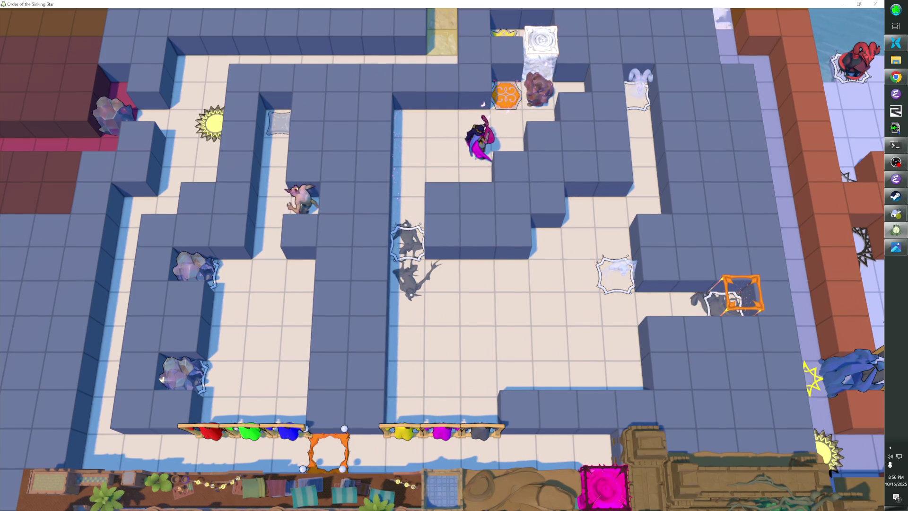
{"action": "key", "text": "Right"}
{"action": "key", "text": "Up"}
{"action": "key", "text": "Right"}
Lead the rock down and left through the maze's central corridor.
{"action": "key", "text": "Right"}
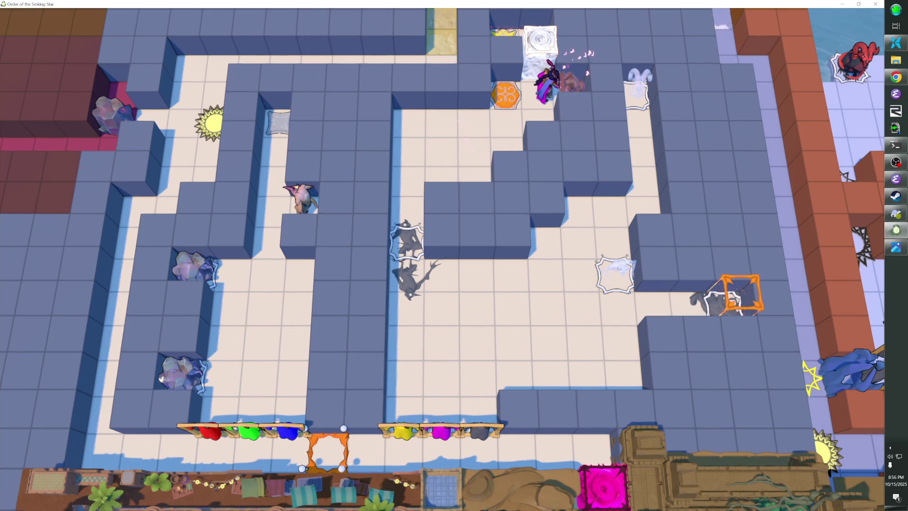
{"action": "key", "text": "Left"}
{"action": "key", "text": "Down"}
{"action": "key", "text": "Left"}
{"action": "key", "text": "Left"}
{"action": "key", "text": "Down"}
{"action": "key", "text": "Left"}
{"action": "key", "text": "Down"}
{"action": "key", "text": "Down"}
{"action": "key", "text": "Down"}
{"action": "key", "text": "Right"}
{"action": "key", "text": "Right"}
{"action": "key", "text": "Left"}
{"action": "key", "text": "Left"}
Push the rock up to fill the goal and exit the maze's top into the Cheating area.
{"action": "key", "text": "Up"}
{"action": "key", "text": "Up"}
{"action": "key", "text": "Up"}
{"action": "key", "text": "Up"}
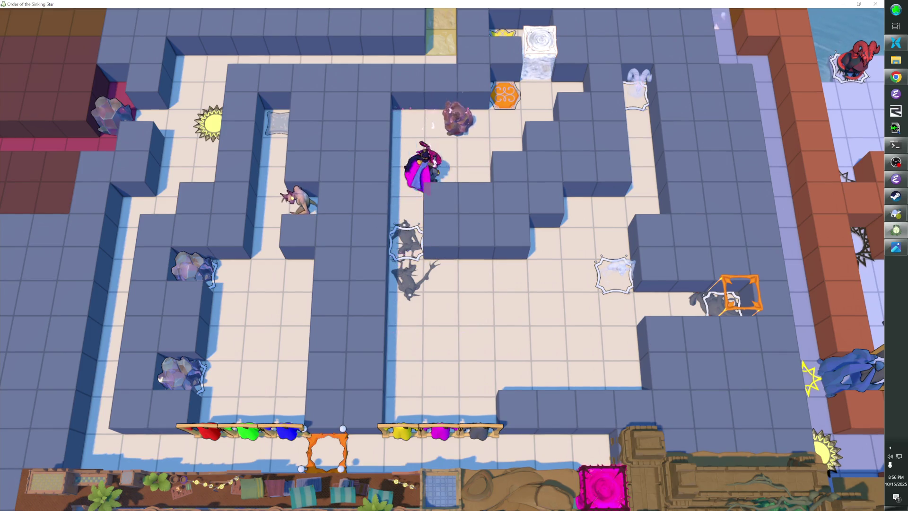
{"action": "key", "text": "Right"}
{"action": "key", "text": "Right"}
{"action": "key", "text": "Up"}
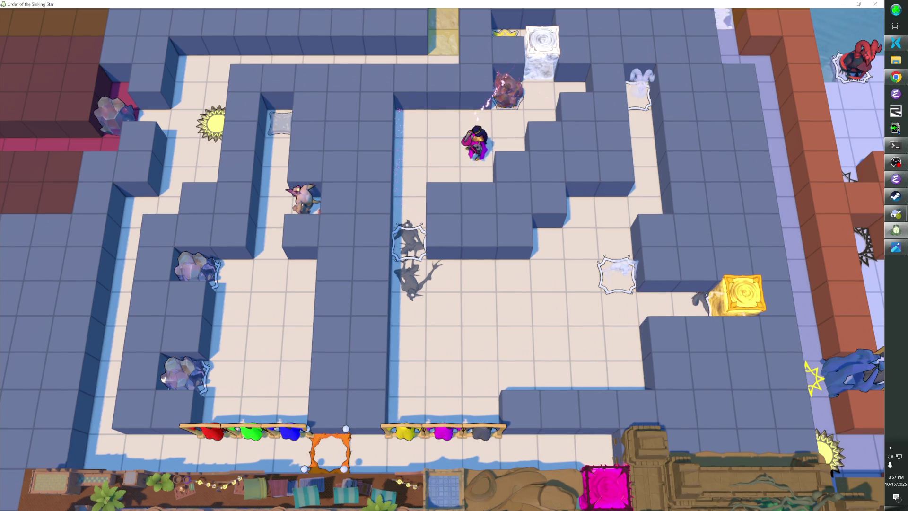
{"action": "key", "text": "Left"}
{"action": "key", "text": "Left"}
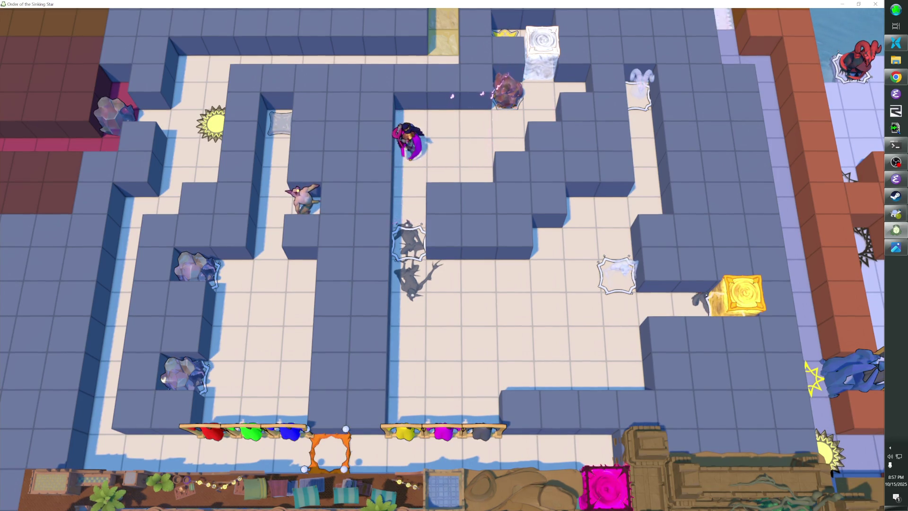
{"action": "key", "text": "Up"}
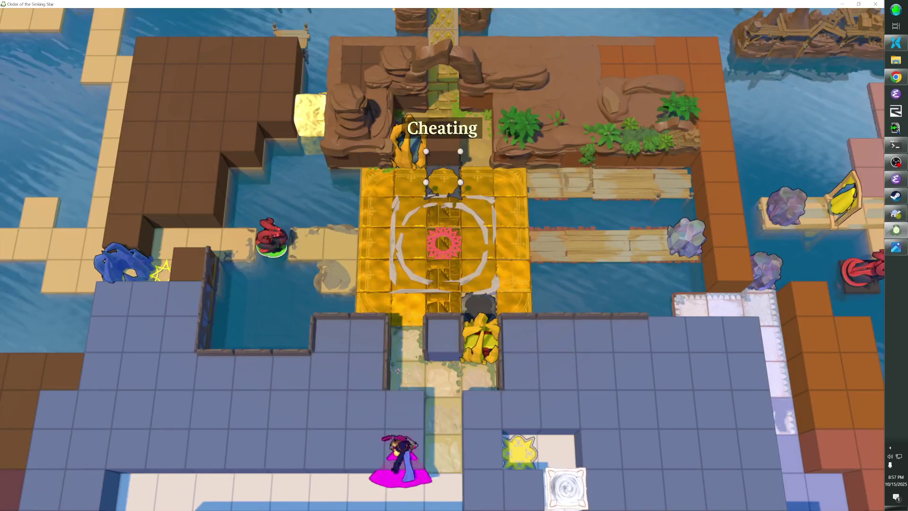
Choose the Not Cheating option.
{"action": "key", "text": "Up"}
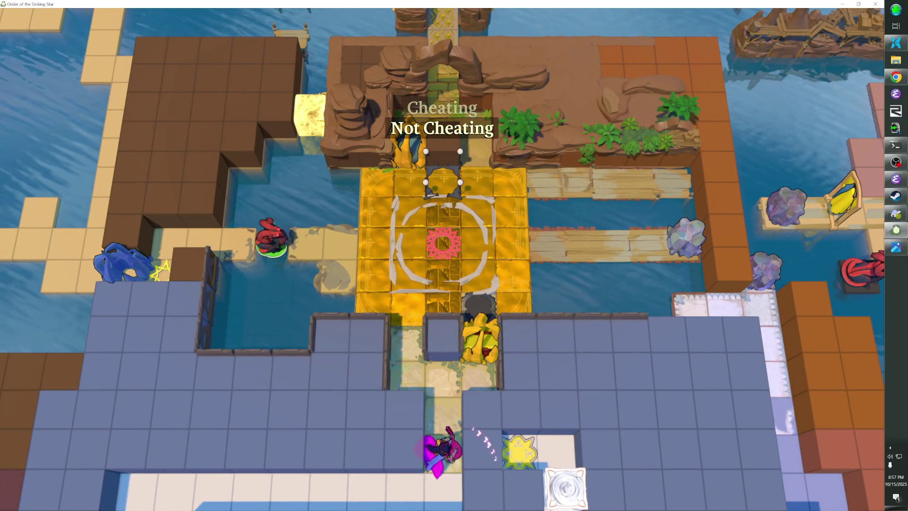
{"action": "key", "text": "Up"}
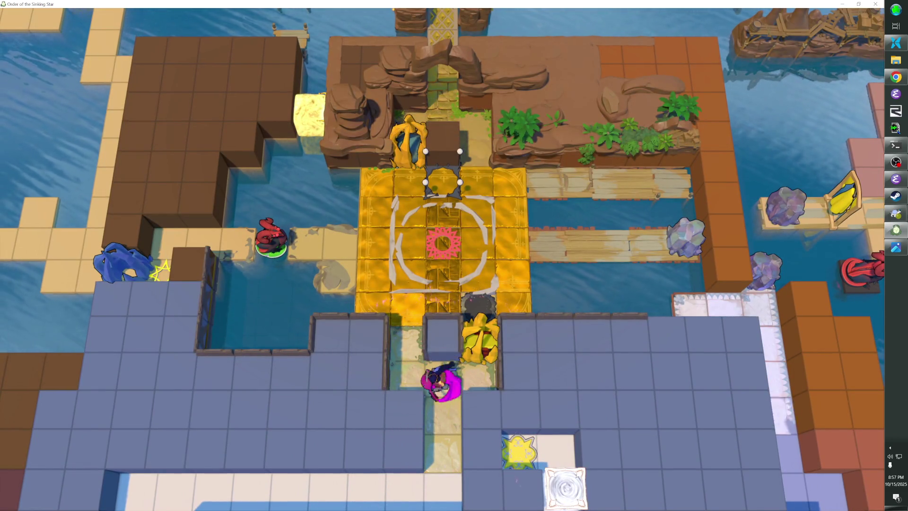
{"action": "key", "text": "Down"}
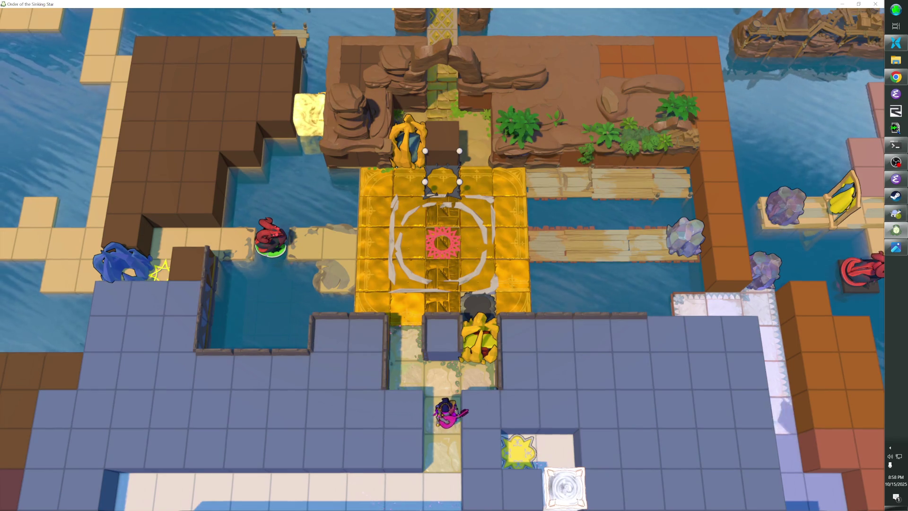
Walk back down into the maze room and push the rock one tile left.
{"action": "key", "text": "Up"}
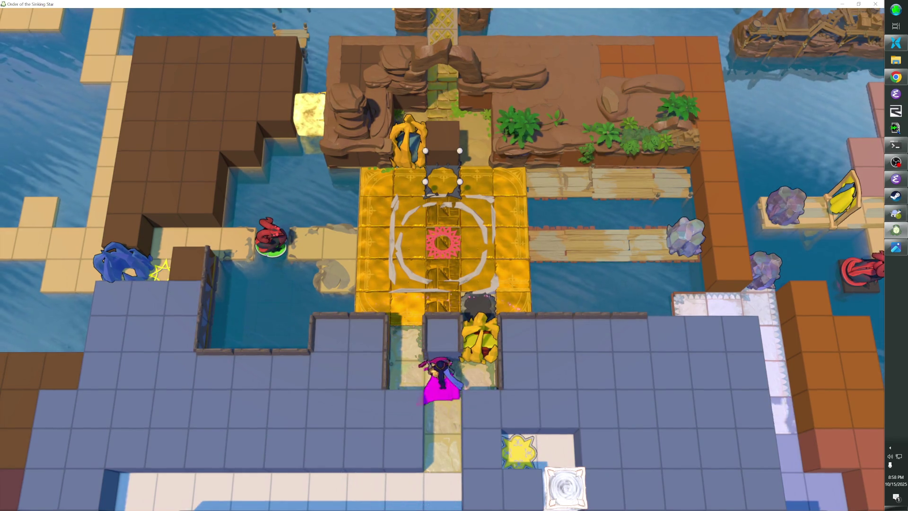
{"action": "key", "text": "Left"}
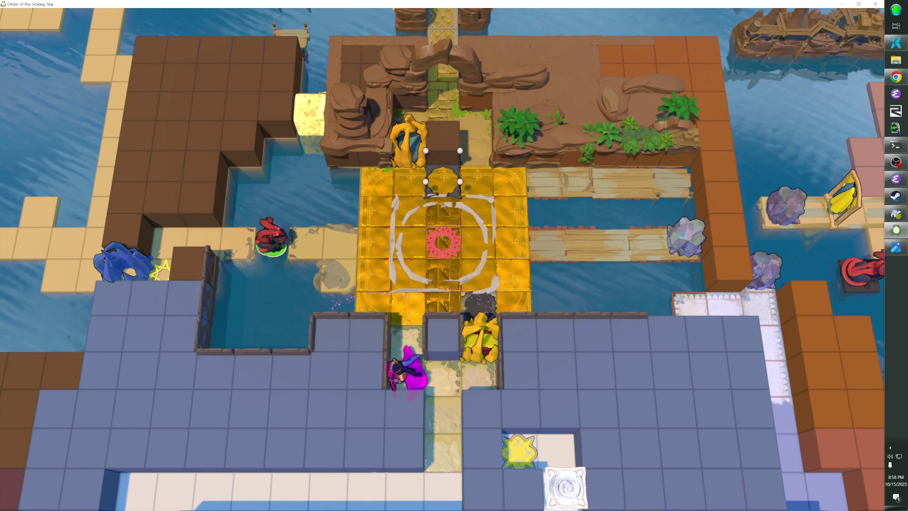
{"action": "key", "text": "Right"}
{"action": "key", "text": "Down"}
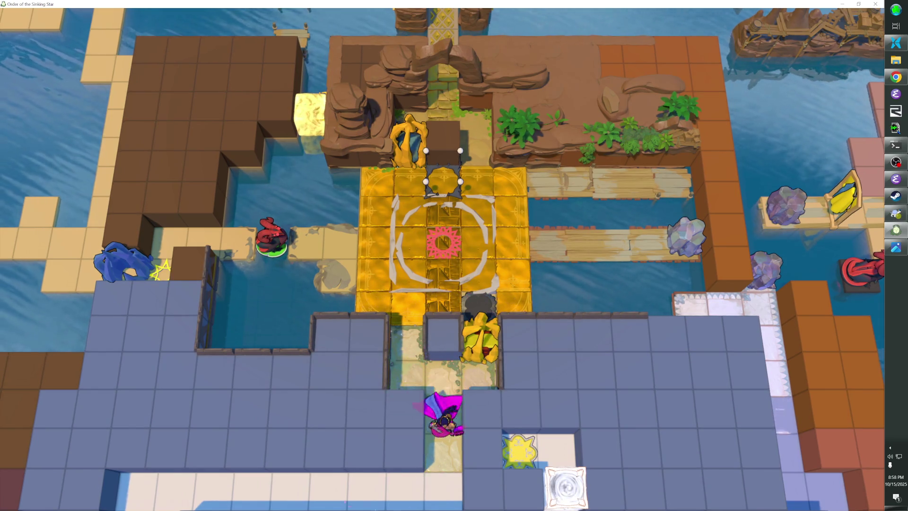
{"action": "key", "text": "Left"}
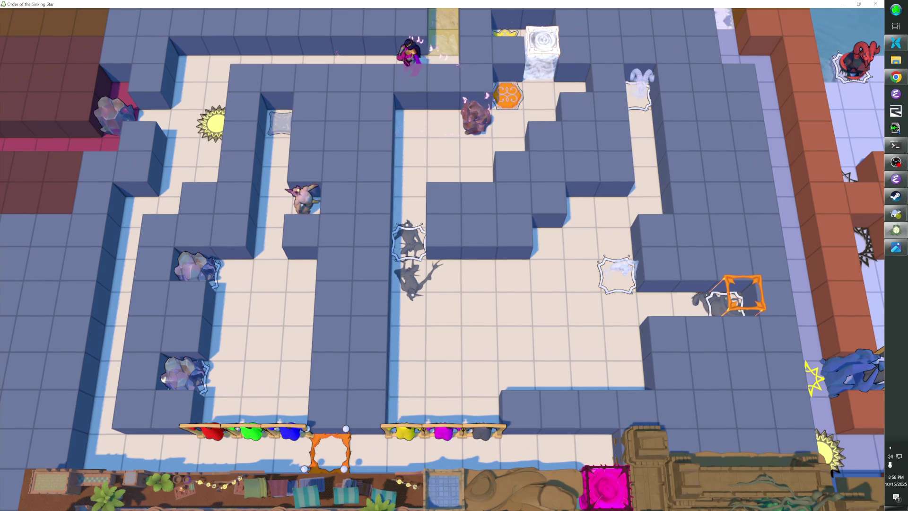
Push the rock against the wall so a gold box fills the right-hand goal square.
{"action": "key", "text": "Left"}
{"action": "key", "text": "Left"}
{"action": "key", "text": "Left"}
{"action": "key", "text": "Left"}
{"action": "key", "text": "Left"}
{"action": "key", "text": "Down"}
{"action": "key", "text": "Down"}
{"action": "key", "text": "Down"}
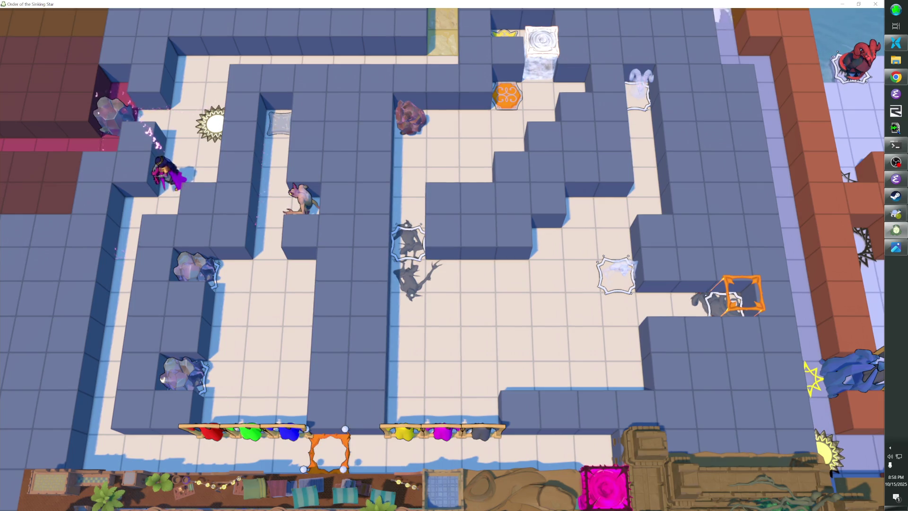
{"action": "key", "text": "Right"}
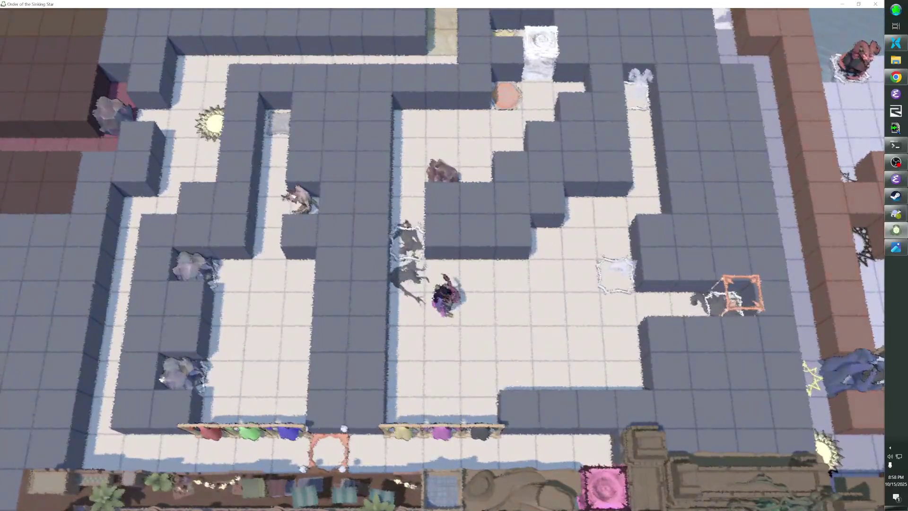
{"action": "key", "text": "Up"}
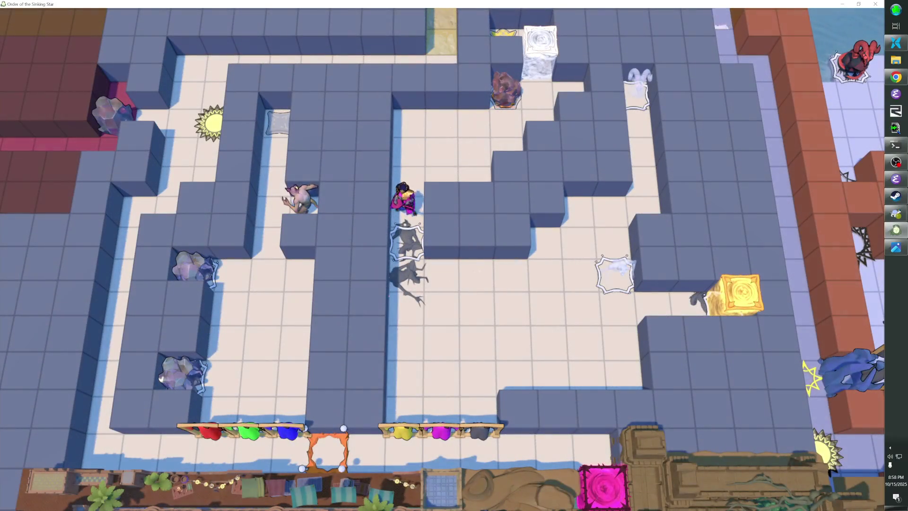
Walk down to the outfit rack and try the Bard Outfit on and off.
{"action": "key", "text": "Down"}
{"action": "key", "text": "Down"}
{"action": "key", "text": "Down"}
{"action": "key", "text": "Right"}
{"action": "key", "text": "Down"}
{"action": "key", "text": "Down"}
{"action": "key", "text": "Left"}
{"action": "key", "text": "Up"}
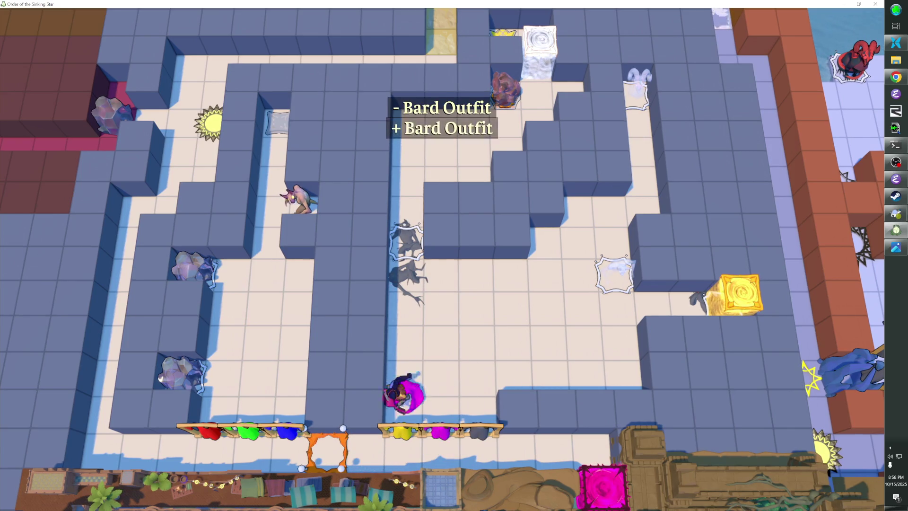
Toggle the Bard Outfit, put on the magenta cape, then take the Bard Outfit off.
{"action": "key", "text": "Down"}
{"action": "key", "text": "Left"}
{"action": "key", "text": "Right"}
{"action": "key", "text": "Right"}
{"action": "key", "text": "Up"}
{"action": "key", "text": "Up"}
{"action": "key", "text": "Down"}
{"action": "key", "text": "Down"}
{"action": "key", "text": "Down"}
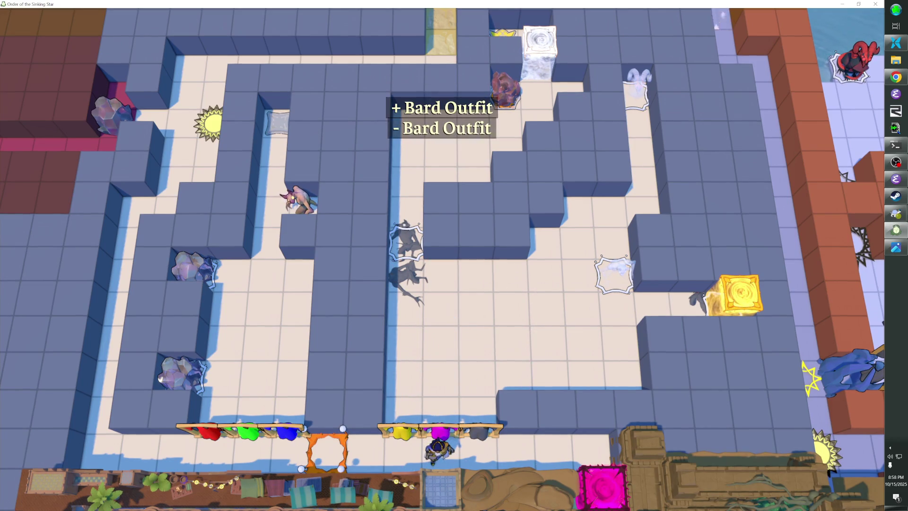
Walk left along the bottom row, up the left corridor onto the sun tile, and back down.
{"action": "key", "text": "Left"}
{"action": "key", "text": "Left"}
{"action": "key", "text": "Left"}
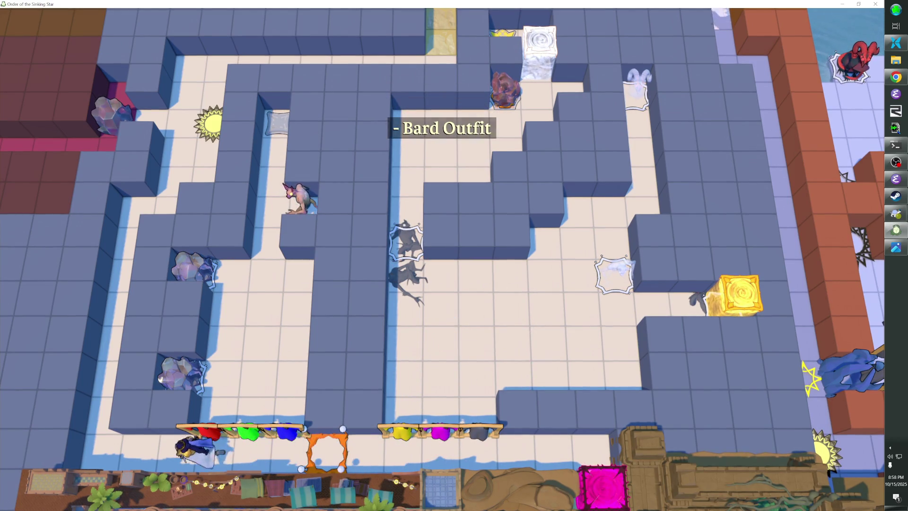
{"action": "key", "text": "Up"}
{"action": "key", "text": "Up"}
{"action": "key", "text": "Up"}
{"action": "key", "text": "Right"}
{"action": "key", "text": "Up"}
{"action": "key", "text": "Up"}
{"action": "key", "text": "Up"}
{"action": "key", "text": "Left"}
{"action": "key", "text": "Right"}
{"action": "key", "text": "Right"}
{"action": "key", "text": "Down"}
{"action": "key", "text": "Down"}
{"action": "key", "text": "Left"}
{"action": "key", "text": "Left"}
{"action": "key", "text": "Down"}
{"action": "key", "text": "Down"}
{"action": "key", "text": "Down"}
{"action": "key", "text": "Down"}
{"action": "key", "text": "Down"}
Walk right along the bottom row through the orange frame to the pink block.
{"action": "key", "text": "Right"}
{"action": "key", "text": "Right"}
{"action": "key", "text": "Right"}
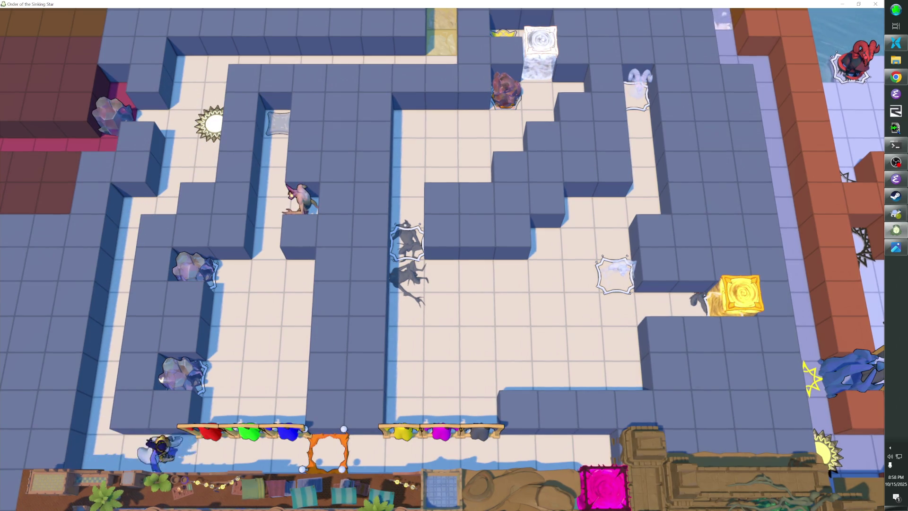
{"action": "key", "text": "Right"}
{"action": "key", "text": "Right"}
{"action": "key", "text": "Right"}
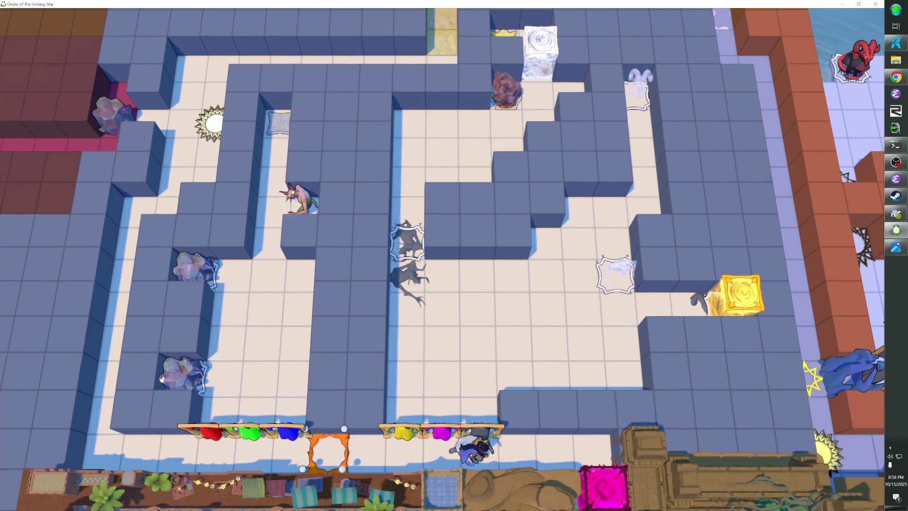
{"action": "key", "text": "Right"}
{"action": "key", "text": "Right"}
{"action": "key", "text": "Right"}
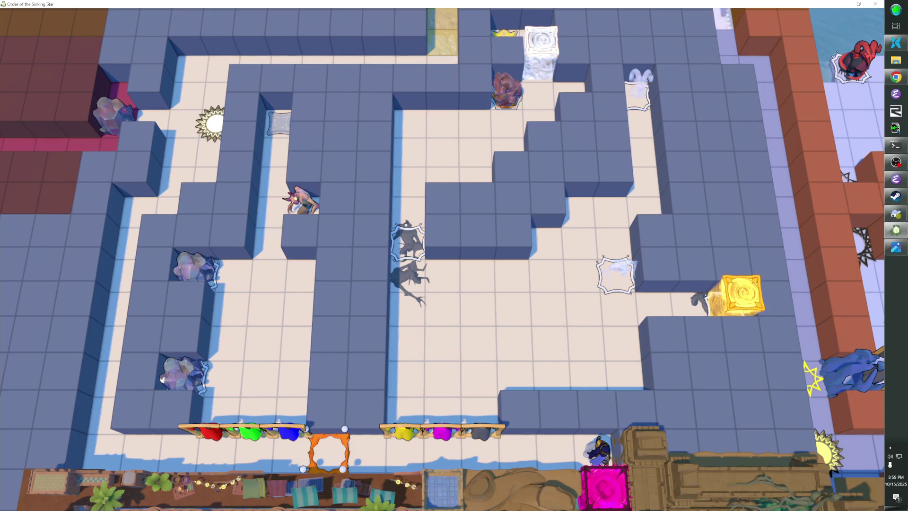
{"action": "key", "text": "Left"}
{"action": "key", "text": "Left"}
{"action": "key", "text": "Left"}
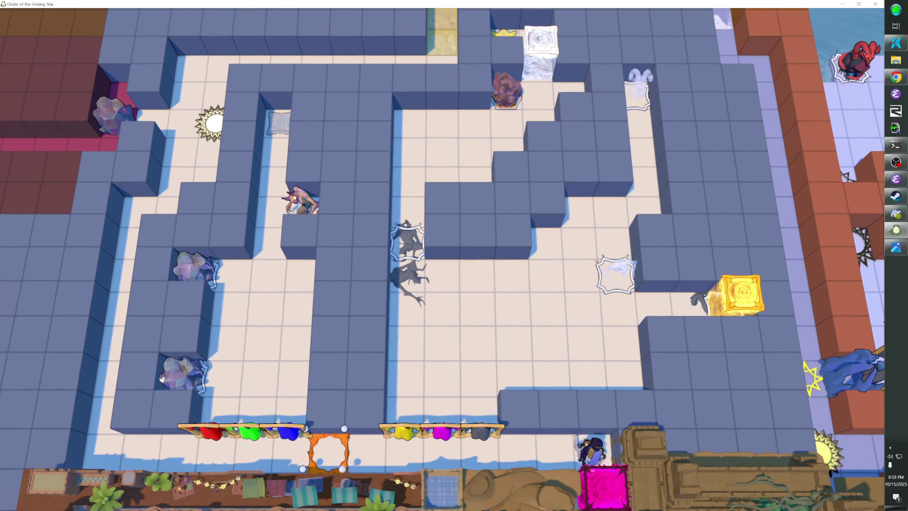
Step left and back right to stand beside the magenta paint spot.
{"action": "key", "text": "Left"}
{"action": "key", "text": "Right"}
{"action": "key", "text": "Right"}
{"action": "key", "text": "Right"}
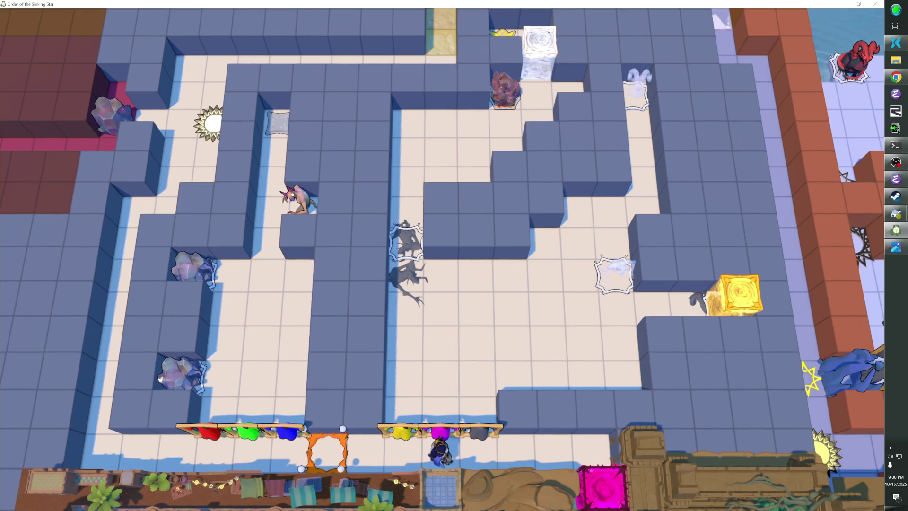
Walk to the far left of the bottom row, up the left corridor, and along the top onto the sand tile.
{"action": "key", "text": "Left"}
{"action": "key", "text": "Left"}
{"action": "key", "text": "Left"}
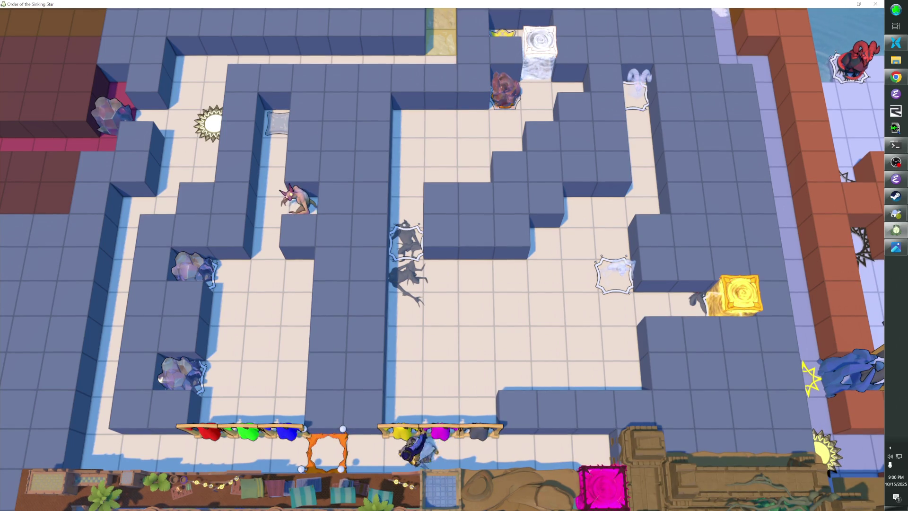
{"action": "key", "text": "Left"}
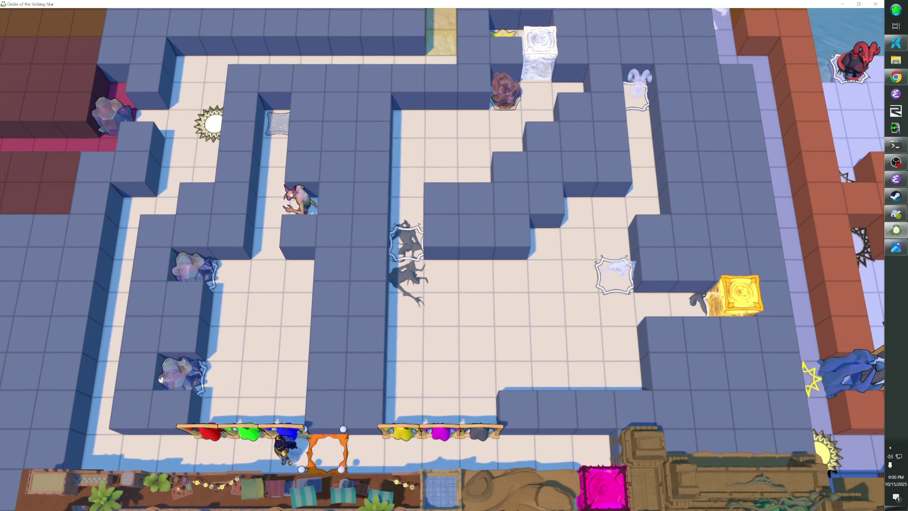
{"action": "key", "text": "Left"}
{"action": "key", "text": "Left"}
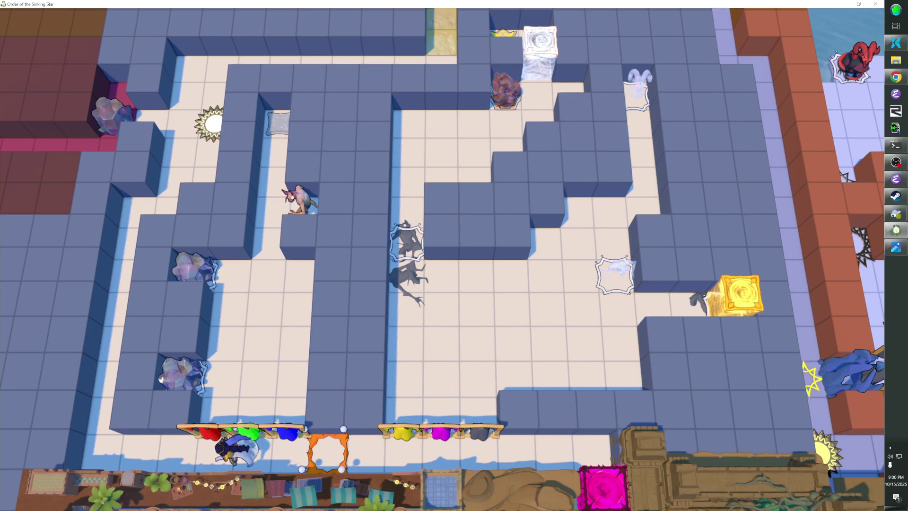
{"action": "key", "text": "Right"}
{"action": "key", "text": "Right"}
{"action": "key", "text": "Right"}
{"action": "key", "text": "Right"}
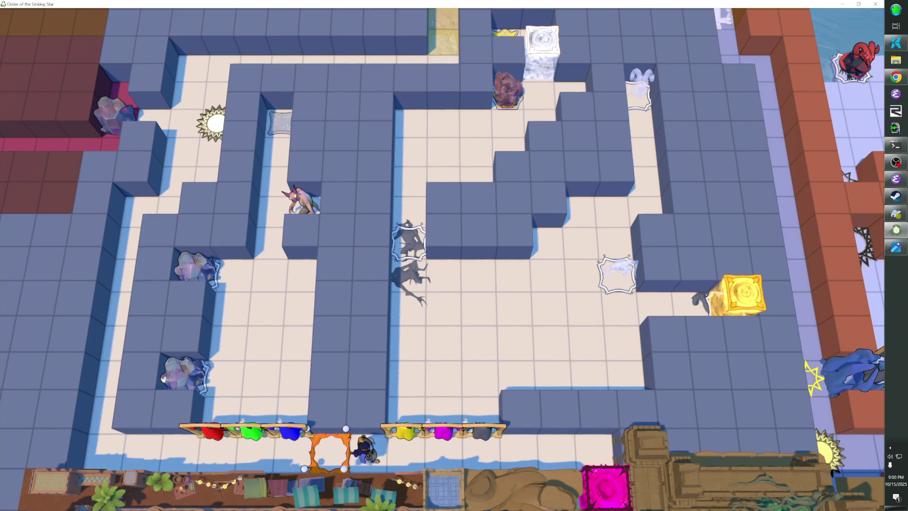
{"action": "key", "text": "Left"}
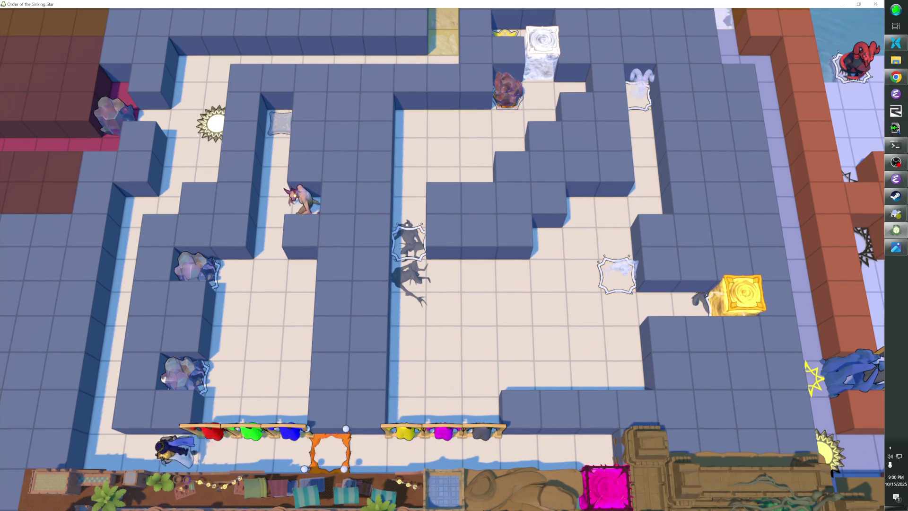
{"action": "key", "text": "Up"}
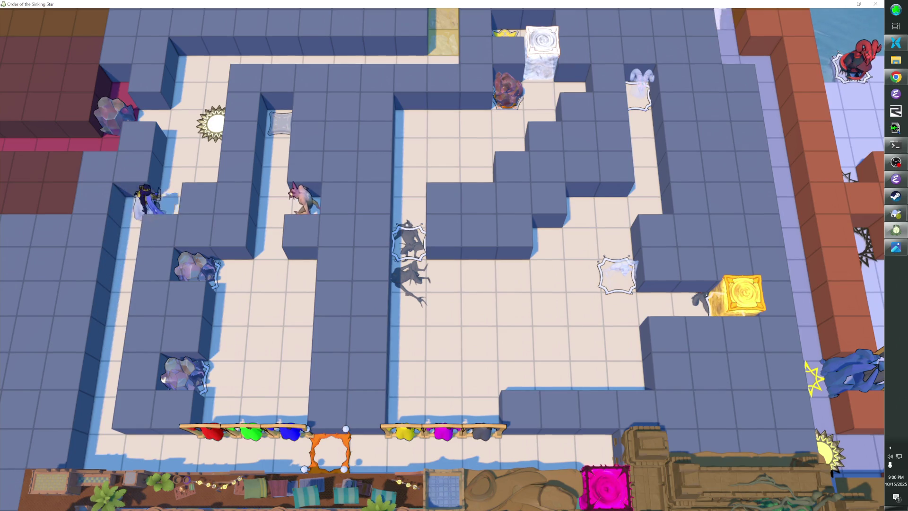
{"action": "key", "text": "Right"}
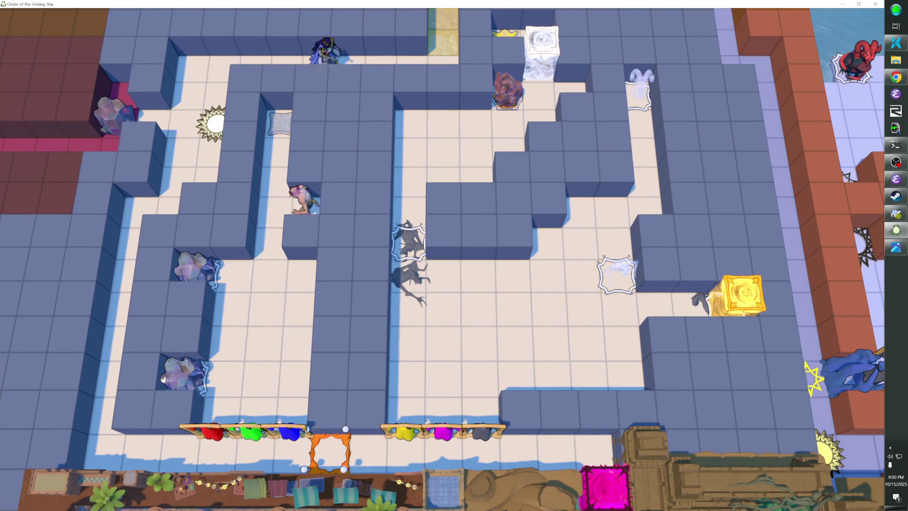
{"action": "key", "text": "Up"}
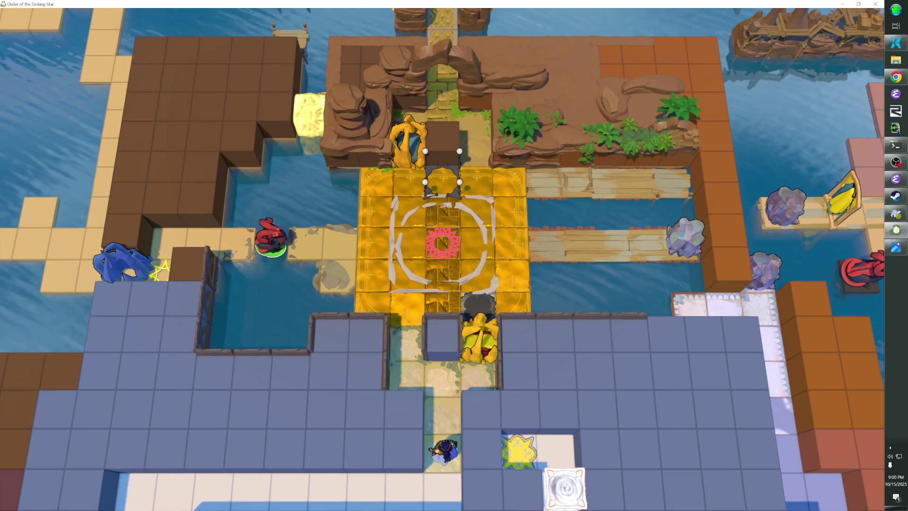
Step around the start tiles, then walk down the corridor into the blue-walled maze room.
{"action": "key", "text": "Down"}
{"action": "key", "text": "Up"}
{"action": "key", "text": "Up"}
{"action": "key", "text": "Up"}
{"action": "key", "text": "Left"}
{"action": "key", "text": "Up"}
{"action": "key", "text": "Up"}
{"action": "key", "text": "Up"}
{"action": "key", "text": "Down"}
{"action": "key", "text": "Down"}
{"action": "key", "text": "Down"}
{"action": "key", "text": "Right"}
{"action": "key", "text": "Down"}
{"action": "key", "text": "Down"}
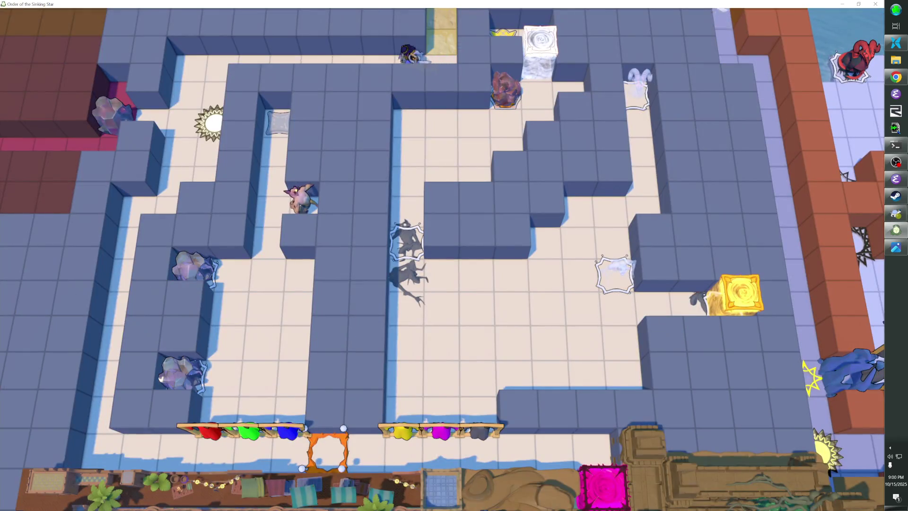
Pace back and forth along the maze's top corridor, briefly stepping down toward the sun tile.
{"action": "key", "text": "Left"}
{"action": "key", "text": "Left"}
{"action": "key", "text": "Left"}
{"action": "key", "text": "Right"}
{"action": "key", "text": "Right"}
{"action": "key", "text": "Right"}
{"action": "key", "text": "Right"}
{"action": "key", "text": "Right"}
{"action": "key", "text": "Right"}
{"action": "key", "text": "Left"}
{"action": "key", "text": "Left"}
{"action": "key", "text": "Left"}
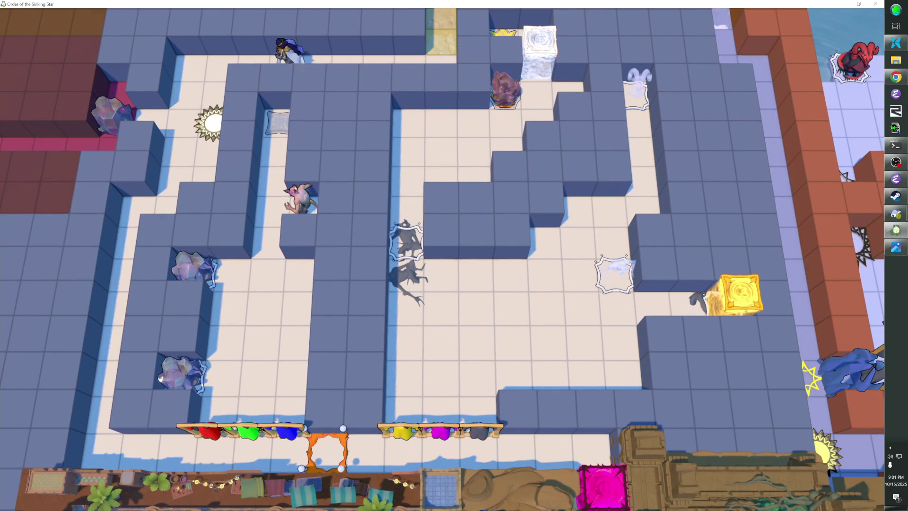
{"action": "key", "text": "Right"}
{"action": "key", "text": "Right"}
{"action": "key", "text": "Right"}
{"action": "key", "text": "Left"}
{"action": "key", "text": "Left"}
{"action": "key", "text": "Left"}
{"action": "key", "text": "Left"}
{"action": "key", "text": "Left"}
{"action": "key", "text": "Down"}
{"action": "key", "text": "Up"}
{"action": "key", "text": "Right"}
{"action": "key", "text": "Right"}
{"action": "key", "text": "Left"}
{"action": "key", "text": "Right"}
{"action": "key", "text": "Left"}
{"action": "key", "text": "Left"}
{"action": "key", "text": "Left"}
Go down the left corridor to the bottom and walk right along the bottom corridor.
{"action": "key", "text": "Down"}
{"action": "key", "text": "Down"}
{"action": "key", "text": "Down"}
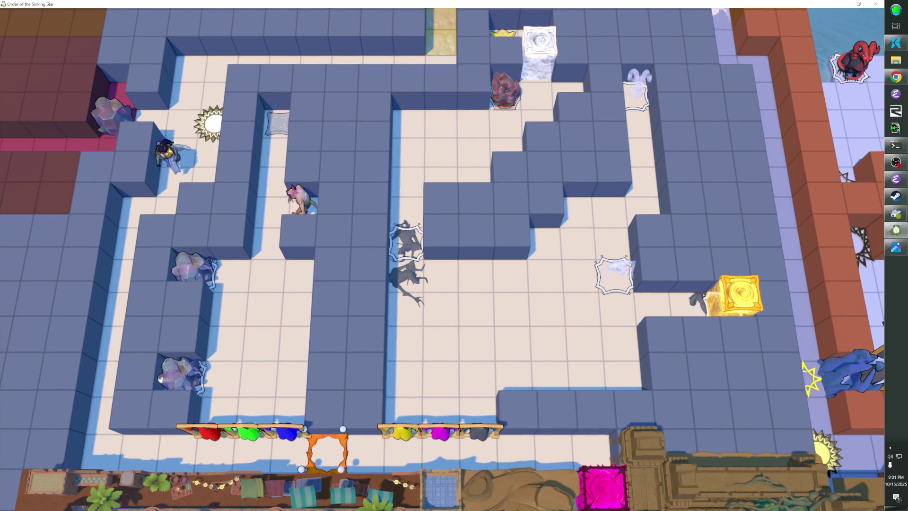
{"action": "key", "text": "Left"}
{"action": "key", "text": "Down"}
{"action": "key", "text": "Down"}
{"action": "key", "text": "Down"}
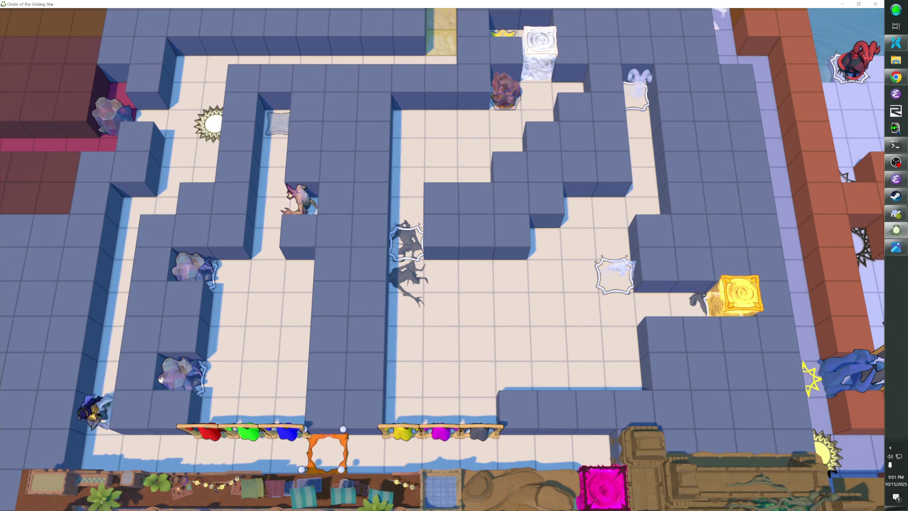
{"action": "key", "text": "Right"}
{"action": "key", "text": "Right"}
{"action": "key", "text": "Right"}
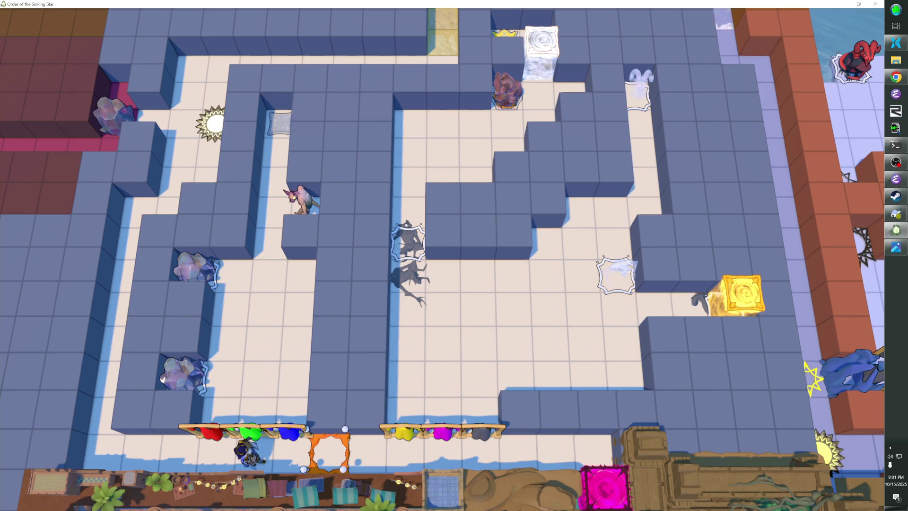
Walk up through the red rack into the Warrior Outfit and move around near the starting tile.
{"action": "key", "text": "Up"}
{"action": "key", "text": "Up"}
{"action": "key", "text": "Up"}
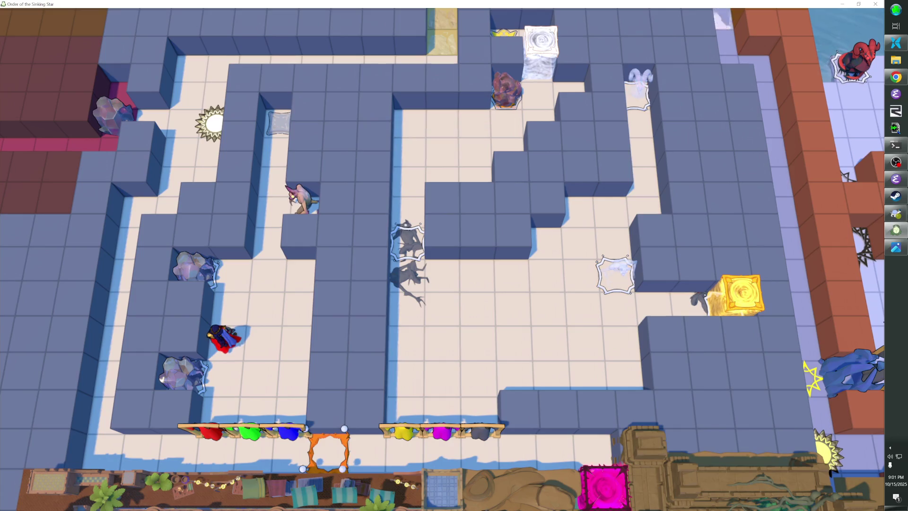
{"action": "key", "text": "Up"}
{"action": "key", "text": "Right"}
{"action": "key", "text": "Right"}
{"action": "key", "text": "Down"}
{"action": "key", "text": "Left"}
{"action": "key", "text": "Left"}
{"action": "key", "text": "Up"}
{"action": "key", "text": "Right"}
{"action": "key", "text": "Down"}
{"action": "key", "text": "Left"}
Put on the Thief Outfit at the green rack and push a rock next to the lower rock.
{"action": "key", "text": "Down"}
{"action": "key", "text": "Right"}
{"action": "key", "text": "Down"}
{"action": "key", "text": "Up"}
{"action": "key", "text": "Up"}
Pull the lower rock up two tiles, then pull a rock back down.
{"action": "key", "text": "Up"}
{"action": "key", "text": "Up"}
{"action": "key", "text": "Left"}
{"action": "key", "text": "Down"}
{"action": "key", "text": "Left"}
{"action": "key", "text": "Down"}
{"action": "key", "text": "Down"}
{"action": "key", "text": "Right"}
{"action": "key", "text": "Up"}
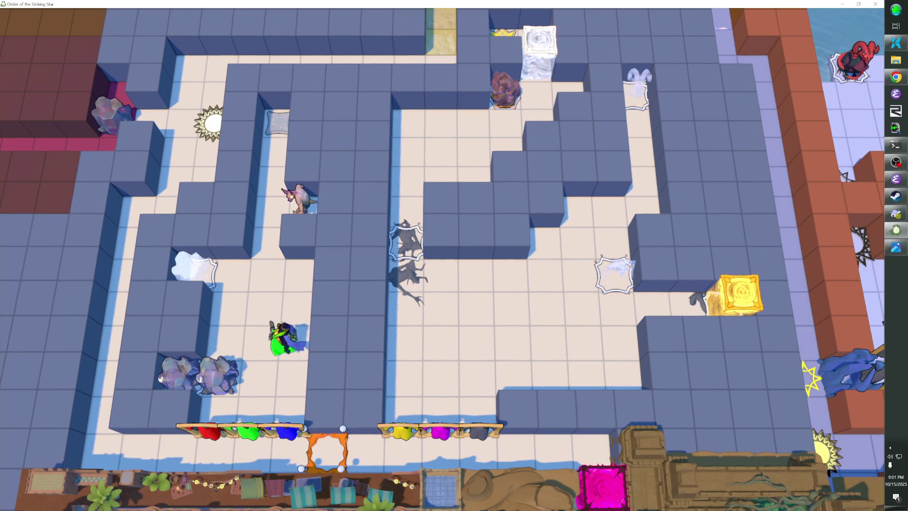
{"action": "key", "text": "Left"}
{"action": "key", "text": "Left"}
{"action": "key", "text": "Up"}
{"action": "key", "text": "Up"}
{"action": "key", "text": "Right"}
{"action": "key", "text": "Down"}
{"action": "key", "text": "Right"}
{"action": "key", "text": "Down"}
{"action": "key", "text": "Left"}
{"action": "key", "text": "Down"}
{"action": "key", "text": "Down"}
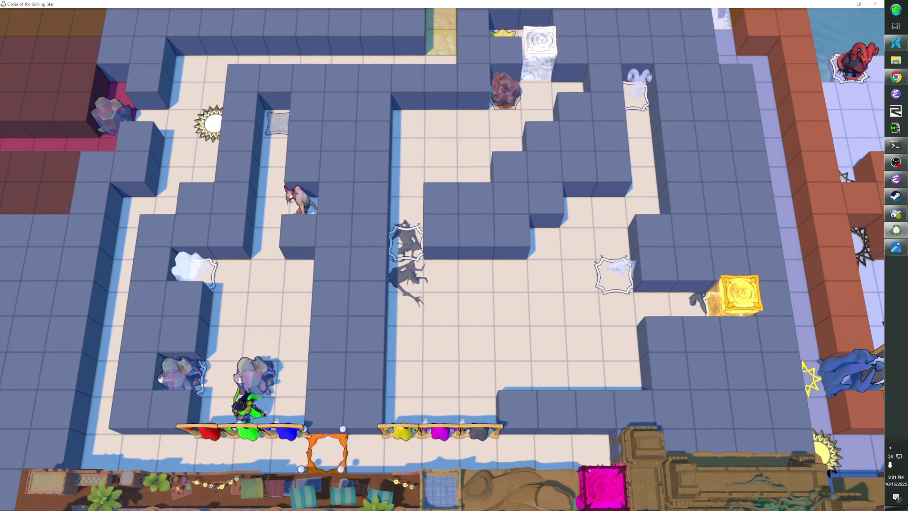
{"action": "key", "text": "Down"}
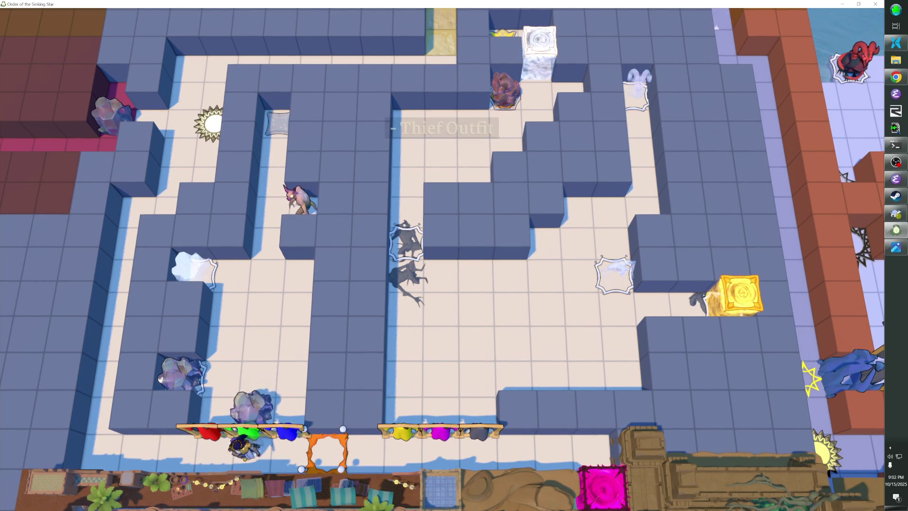
Try the Warrior and Wizard Outfits, swap places with a rock, and drop the Wizard Outfit.
{"action": "key", "text": "Left"}
{"action": "key", "text": "Up"}
{"action": "key", "text": "Down"}
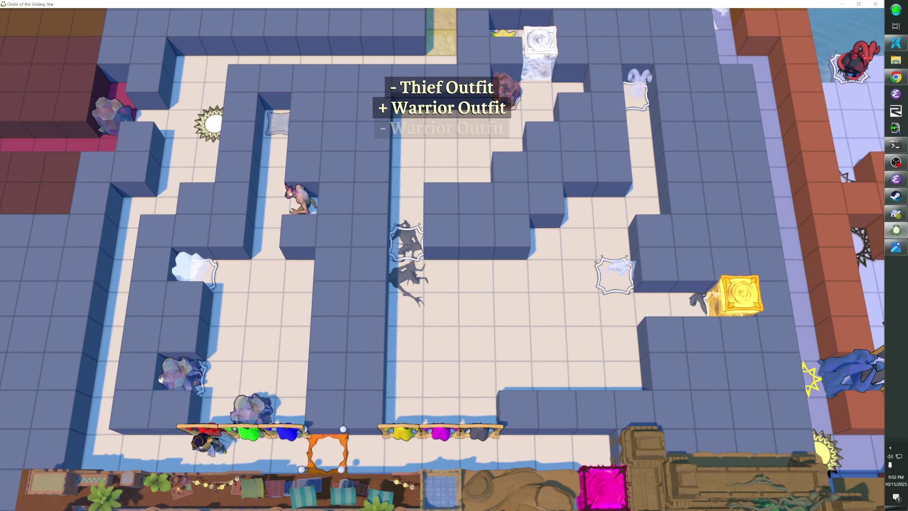
{"action": "key", "text": "Right"}
{"action": "key", "text": "Right"}
{"action": "key", "text": "Up"}
{"action": "key", "text": "Up"}
{"action": "key", "text": "Up"}
{"action": "key", "text": "Left"}
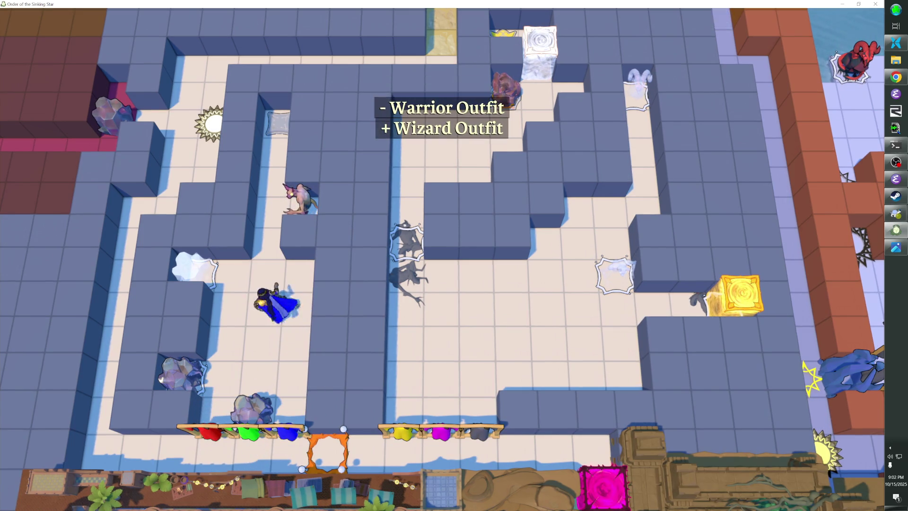
{"action": "key", "text": "Down"}
{"action": "key", "text": "Right"}
{"action": "key", "text": "Down"}
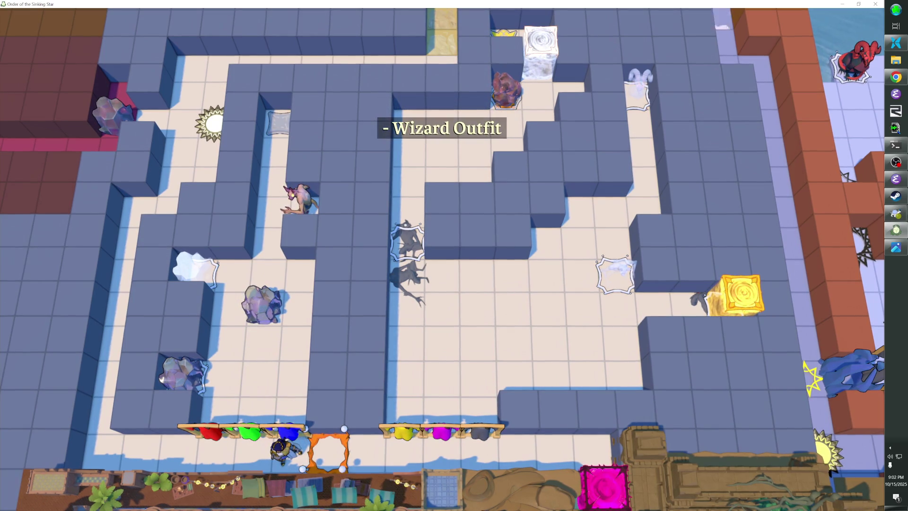
Put the Warrior Outfit on again, then drop it by stepping down through the rack.
{"action": "key", "text": "Left"}
{"action": "key", "text": "Left"}
{"action": "key", "text": "Up"}
{"action": "key", "text": "Right"}
{"action": "key", "text": "Right"}
{"action": "key", "text": "Left"}
{"action": "key", "text": "Left"}
{"action": "key", "text": "Down"}
{"action": "key", "text": "Right"}
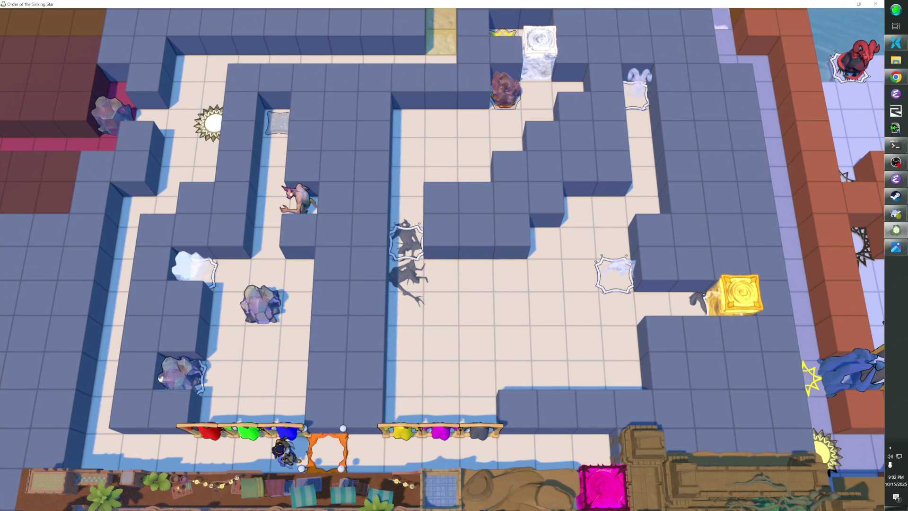
Wear the Bard Outfit and walk up the middle corridor, pushing the rock onto the orange tile.
{"action": "key", "text": "Right"}
{"action": "key", "text": "Right"}
{"action": "key", "text": "Right"}
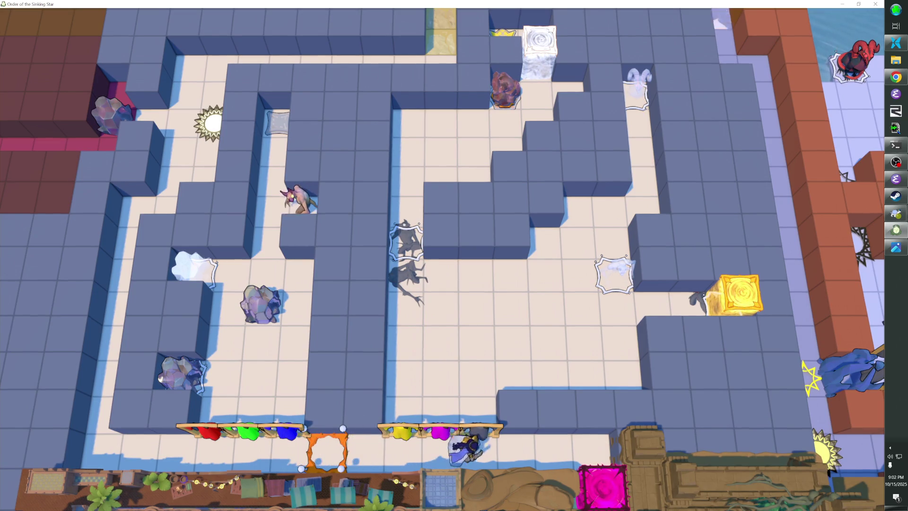
{"action": "key", "text": "Left"}
{"action": "key", "text": "Up"}
{"action": "key", "text": "Up"}
{"action": "key", "text": "Up"}
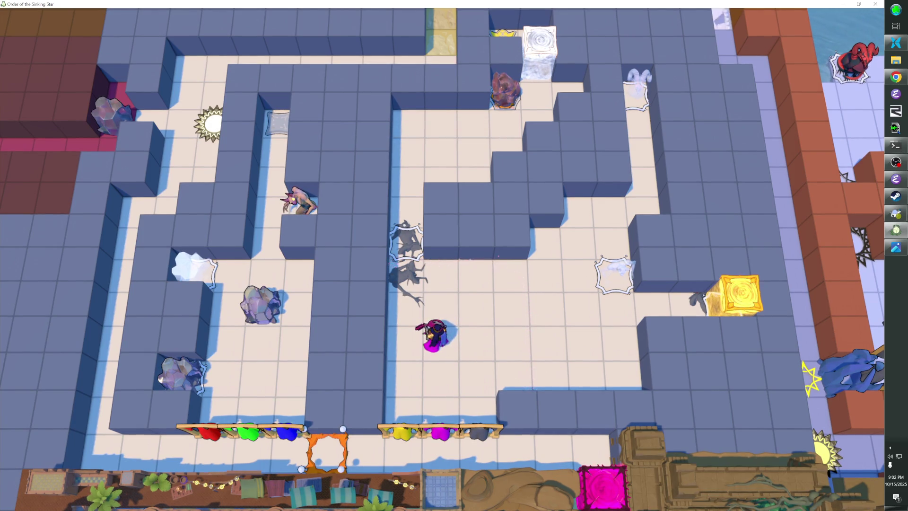
{"action": "key", "text": "Up"}
{"action": "key", "text": "Left"}
{"action": "key", "text": "Up"}
{"action": "key", "text": "Up"}
{"action": "key", "text": "Up"}
{"action": "key", "text": "Right"}
{"action": "key", "text": "Left"}
Walk back down and move around the tiles near the right-hand monster.
{"action": "key", "text": "Down"}
{"action": "key", "text": "Right"}
{"action": "key", "text": "Right"}
{"action": "key", "text": "Right"}
{"action": "key", "text": "Right"}
{"action": "key", "text": "Up"}
{"action": "key", "text": "Up"}
{"action": "key", "text": "Right"}
{"action": "key", "text": "Down"}
{"action": "key", "text": "Left"}
{"action": "key", "text": "Up"}
{"action": "key", "text": "Right"}
{"action": "key", "text": "Right"}
{"action": "key", "text": "Down"}
{"action": "key", "text": "Left"}
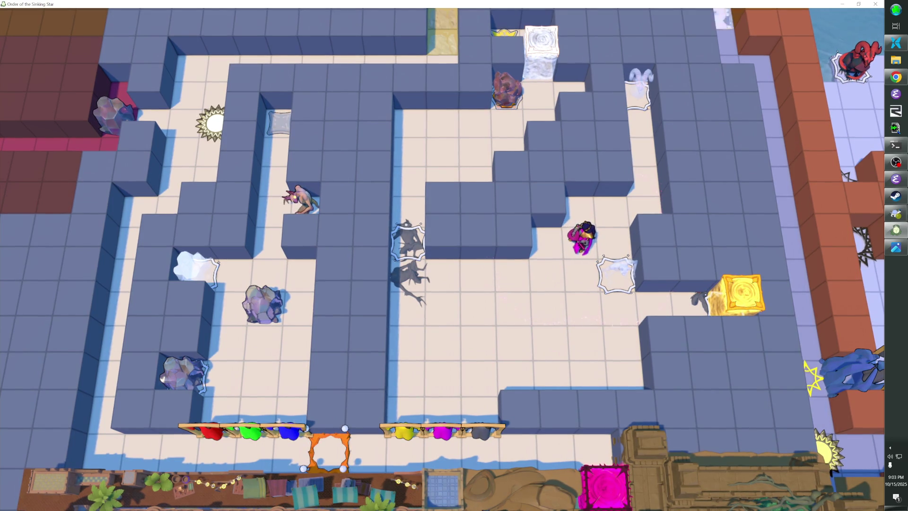
Walk left and down to the bottom gate, dropping the Bard Outfit below it.
{"action": "key", "text": "Down"}
{"action": "key", "text": "Left"}
{"action": "key", "text": "Left"}
{"action": "key", "text": "Left"}
{"action": "key", "text": "Left"}
{"action": "key", "text": "Down"}
{"action": "key", "text": "Down"}
{"action": "key", "text": "Down"}
{"action": "key", "text": "Left"}
{"action": "key", "text": "Left"}
{"action": "key", "text": "Left"}
{"action": "key", "text": "Right"}
{"action": "key", "text": "Right"}
{"action": "key", "text": "Right"}
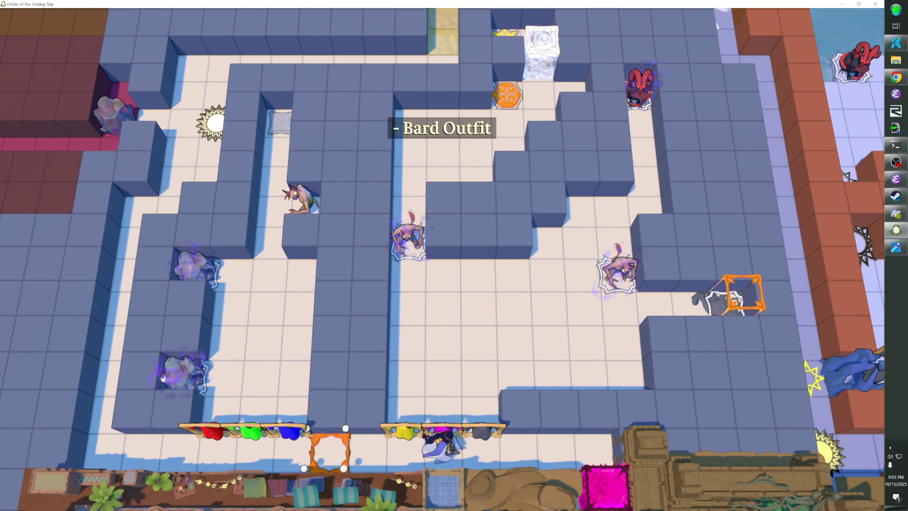
Walk the bard back through the gate and around the lower corridor to the wall.
{"action": "key", "text": "Up"}
{"action": "key", "text": "Up"}
{"action": "key", "text": "Up"}
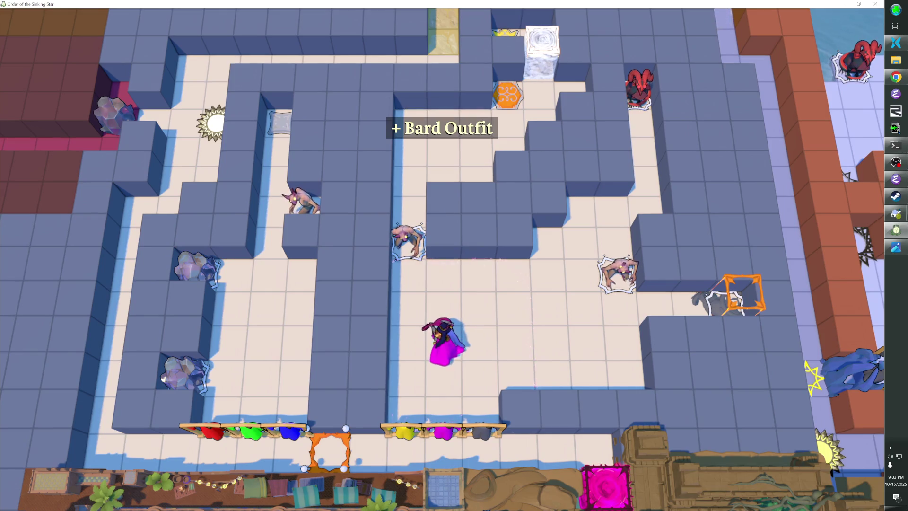
{"action": "key", "text": "Down"}
{"action": "key", "text": "Right"}
{"action": "key", "text": "Right"}
{"action": "key", "text": "Right"}
{"action": "key", "text": "Right"}
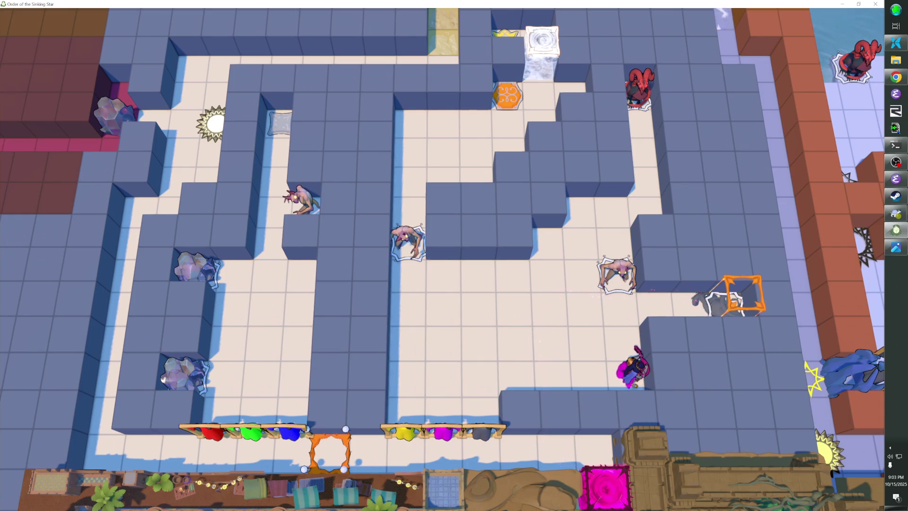
{"action": "key", "text": "Left"}
{"action": "key", "text": "Left"}
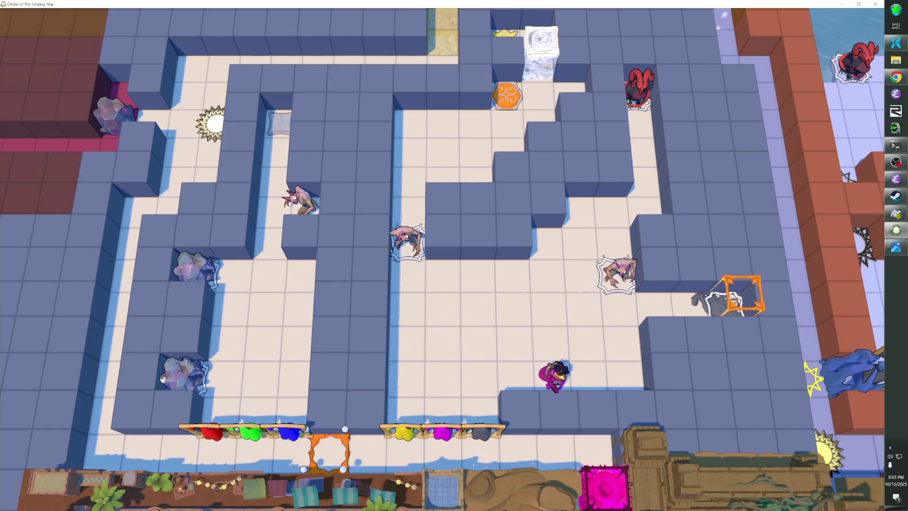
{"action": "key", "text": "Up"}
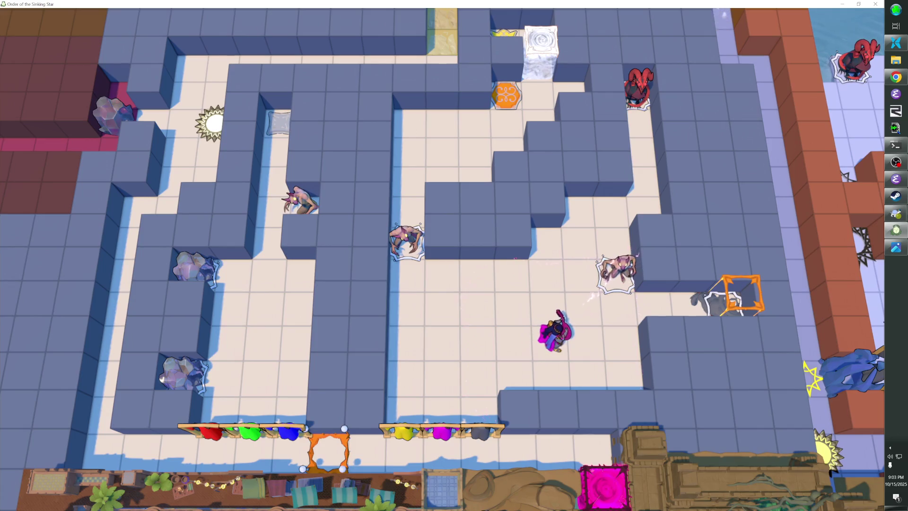
{"action": "key", "text": "Left"}
{"action": "key", "text": "Down"}
{"action": "key", "text": "Left"}
{"action": "key", "text": "Right"}
{"action": "key", "text": "Right"}
{"action": "key", "text": "Right"}
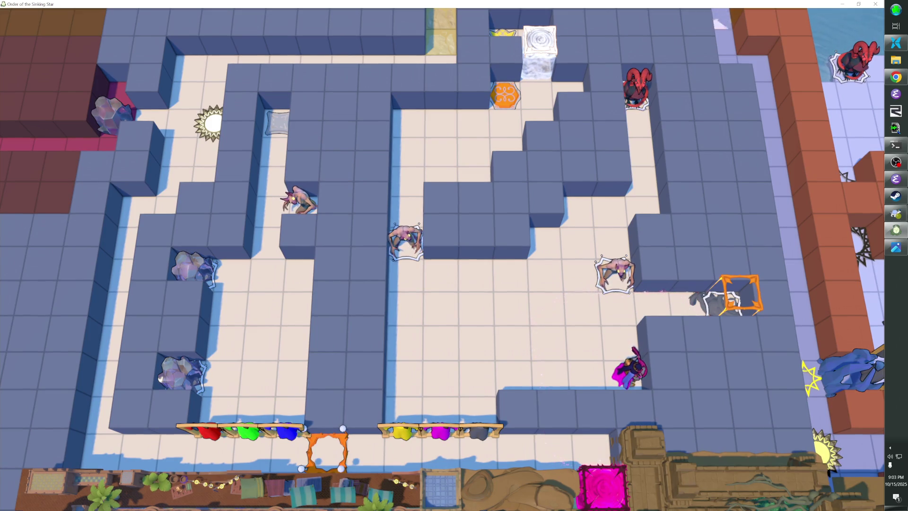
Draw the monster left, rewind with Z, retry the corridor route, and switch to the level editor with F1.
{"action": "key", "text": "Up"}
{"action": "key", "text": "Left"}
{"action": "key", "text": "Left"}
{"action": "key", "text": "Left"}
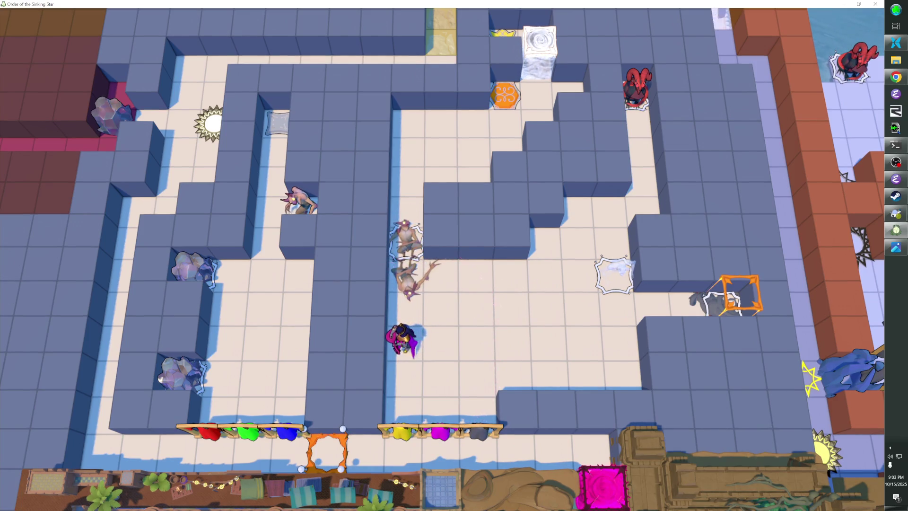
{"action": "key", "text": "z"}
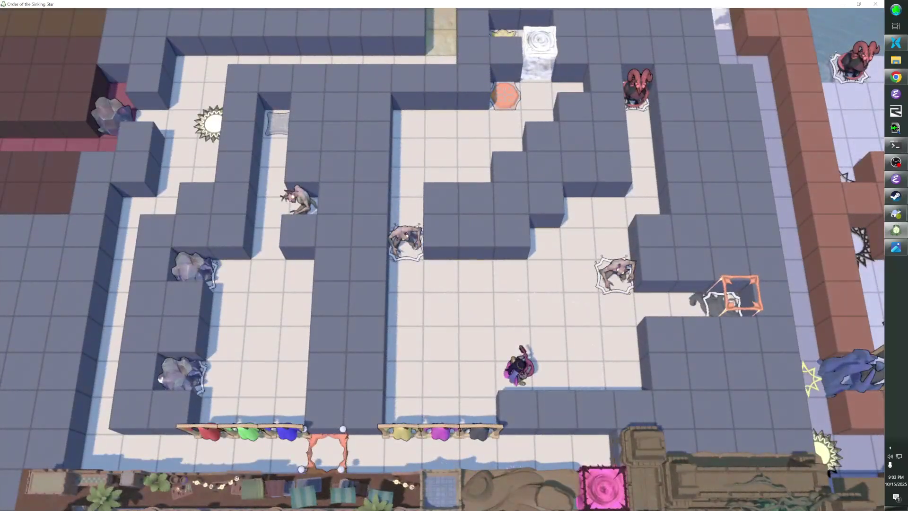
{"action": "key", "text": "Right"}
{"action": "key", "text": "Right"}
{"action": "key", "text": "Up"}
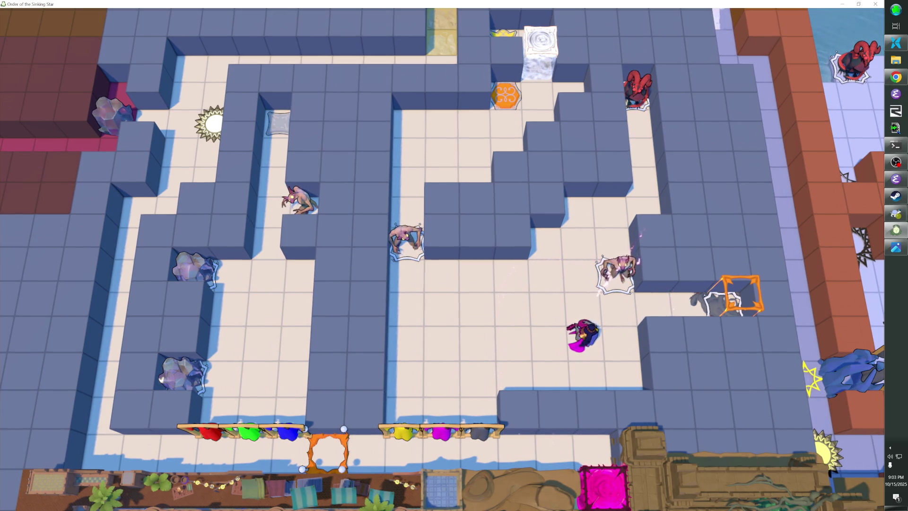
{"action": "key", "text": "Left"}
{"action": "key", "text": "Left"}
{"action": "key", "text": "Left"}
{"action": "key", "text": "Right"}
{"action": "key", "text": "Right"}
{"action": "key", "text": "Right"}
{"action": "key", "text": "Right"}
{"action": "key", "text": "Left"}
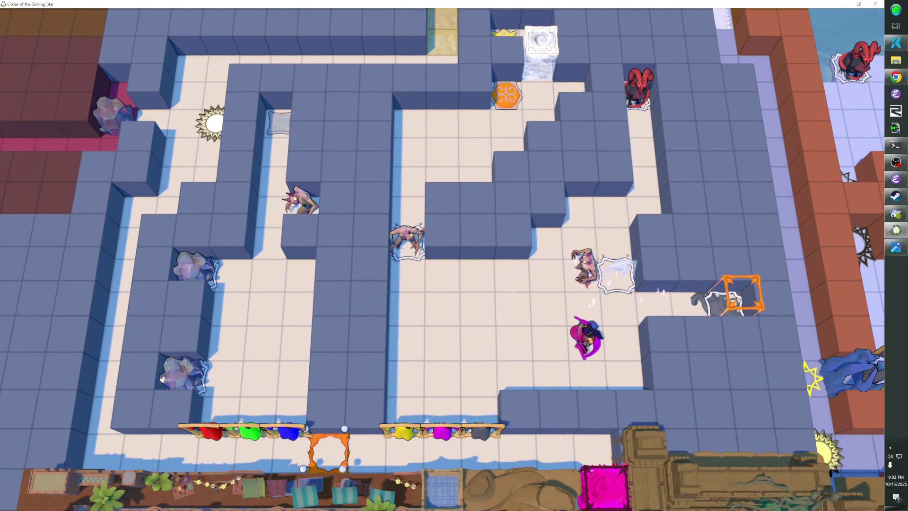
{"action": "key", "text": "F1"}
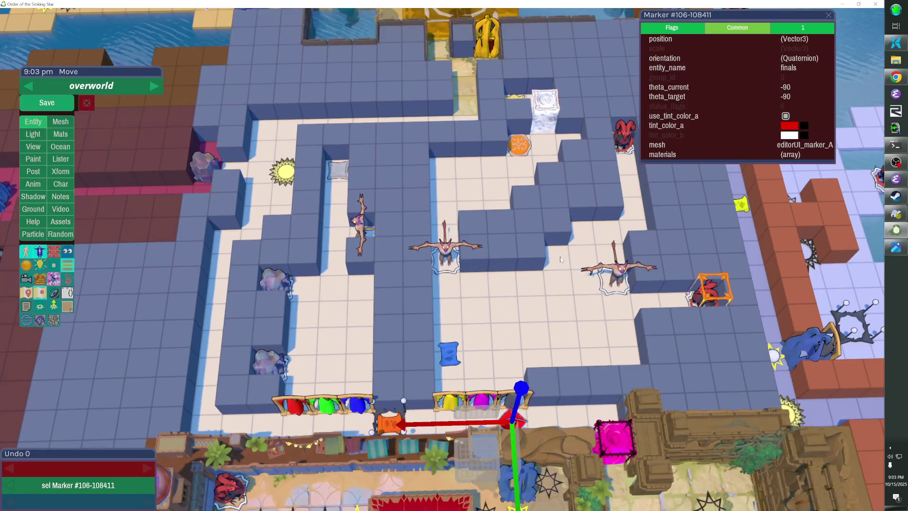
{"action": "left_click", "coordinate": [645, 354]}
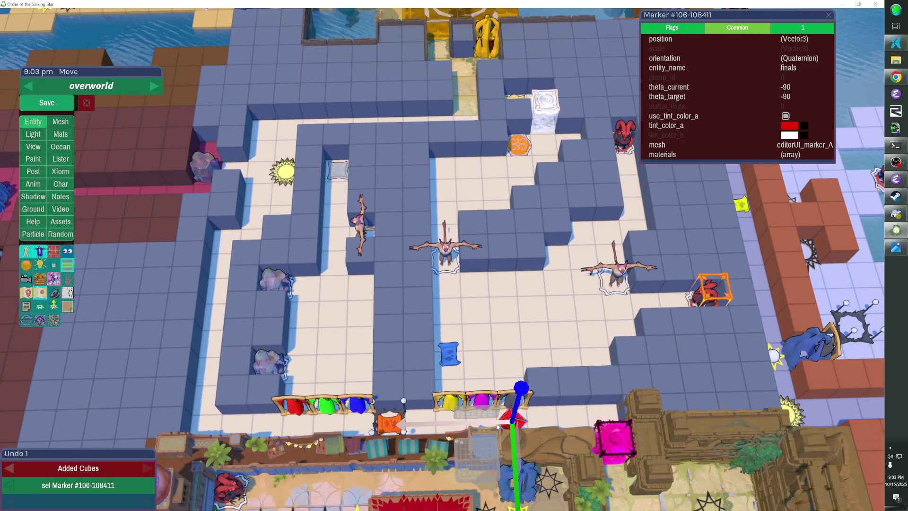
{"action": "left_click", "coordinate": [47, 103]}
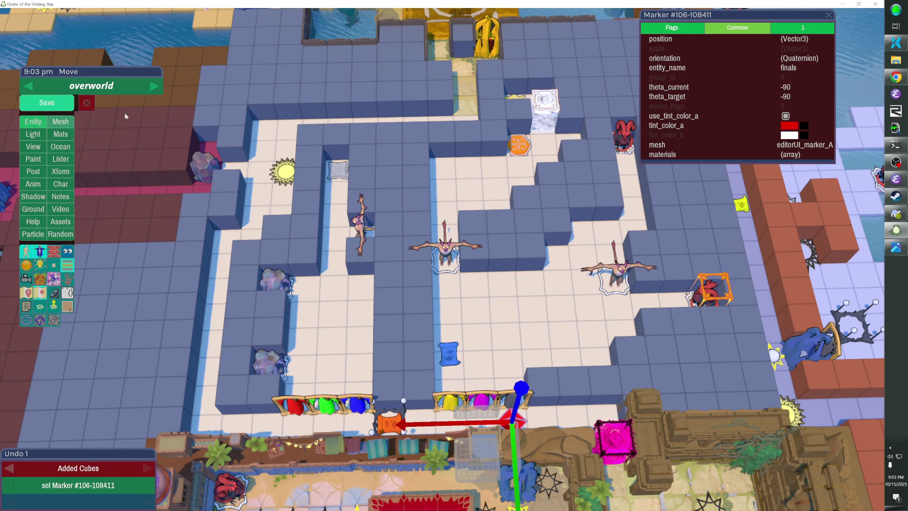
{"action": "key", "text": "F1"}
{"action": "key", "text": "Escape"}
{"action": "key", "text": "Return"}
{"action": "key", "text": "Escape"}
{"action": "key", "text": "F1"}
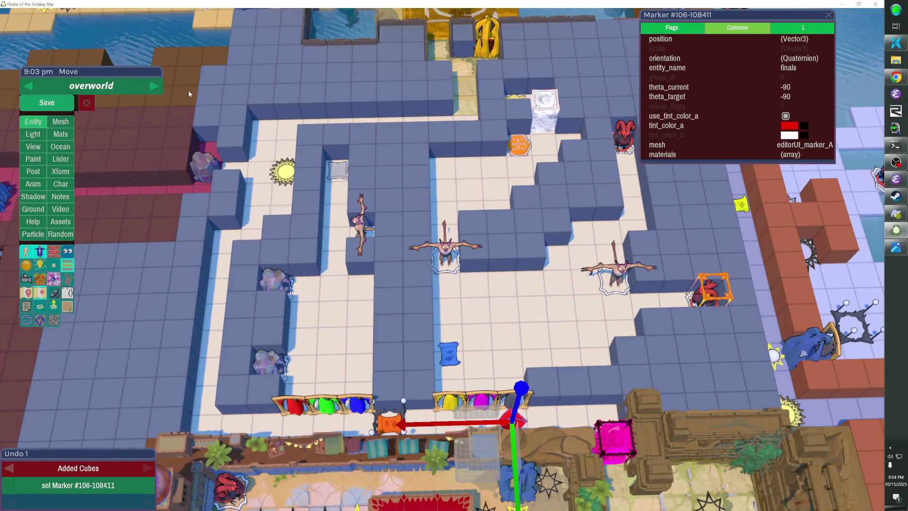
{"action": "key", "text": "F1"}
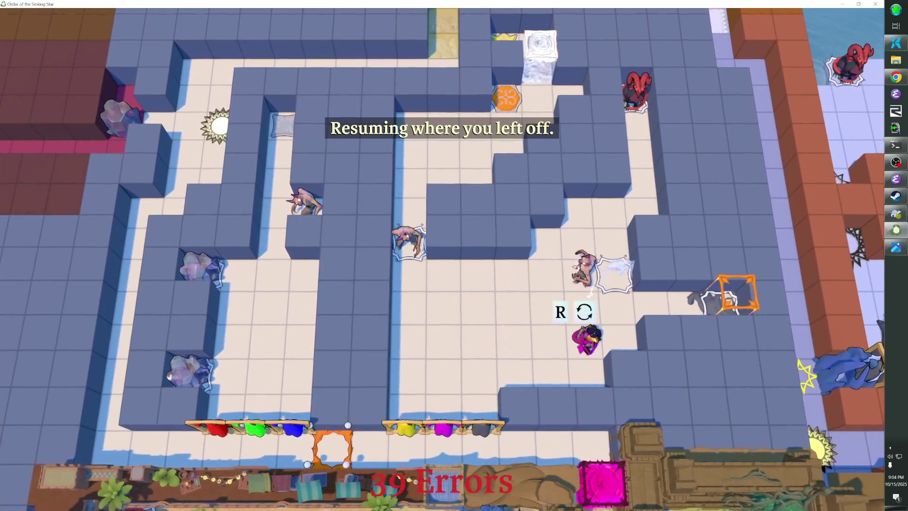
{"action": "key", "text": "F1"}
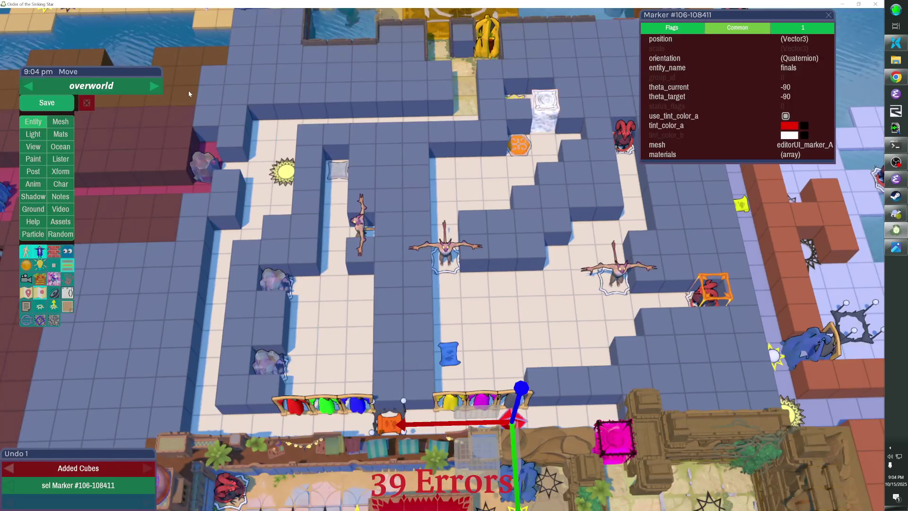
{"action": "left_click", "coordinate": [637, 350]}
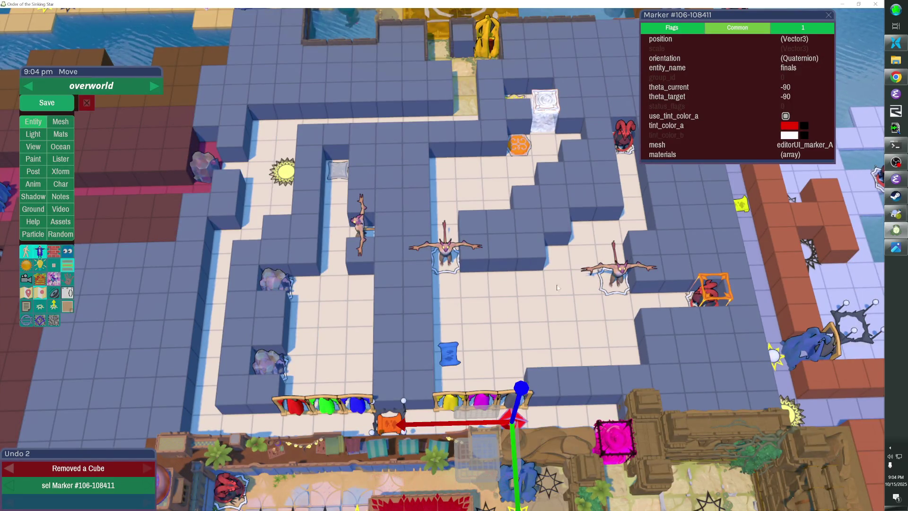
{"action": "key", "text": "ctrl+z"}
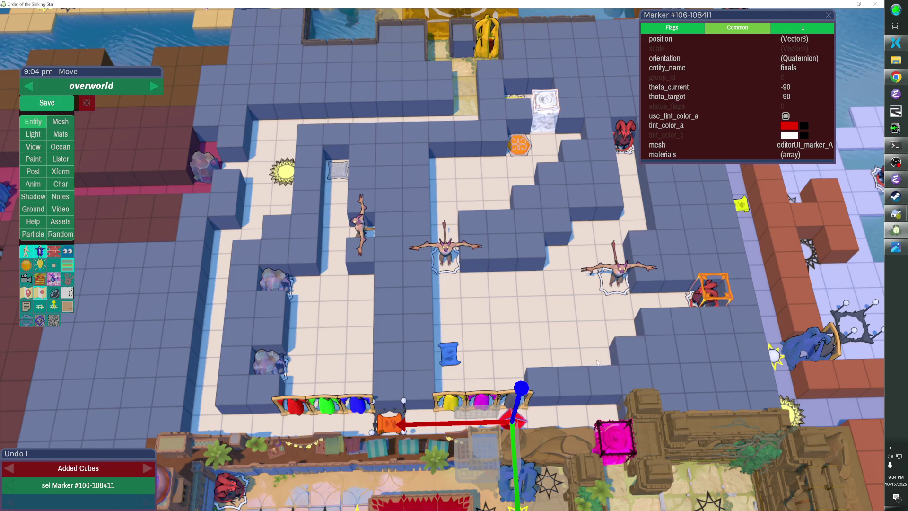
{"action": "key", "text": "F1"}
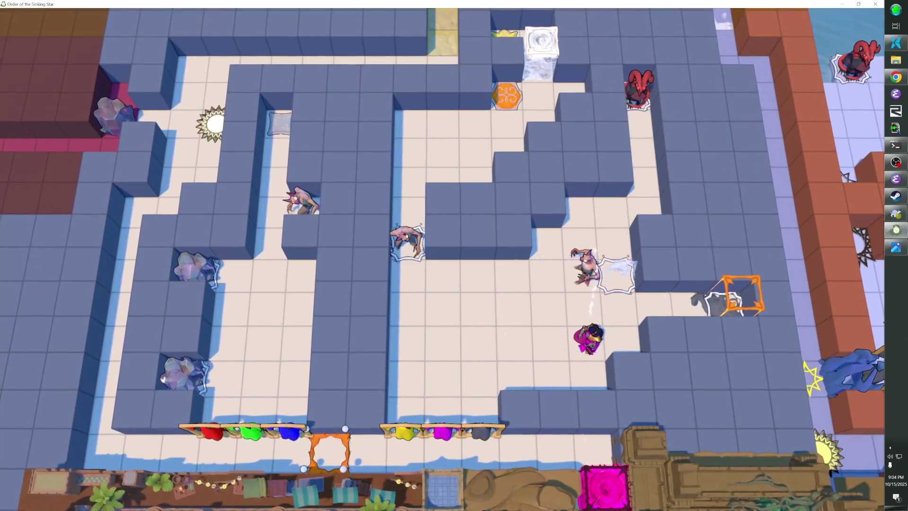
Rewind the opening moves with Z, then walk through the costume rack into the Bard Outfit.
{"action": "key", "text": "Right"}
{"action": "key", "text": "Right"}
{"action": "key", "text": "Right"}
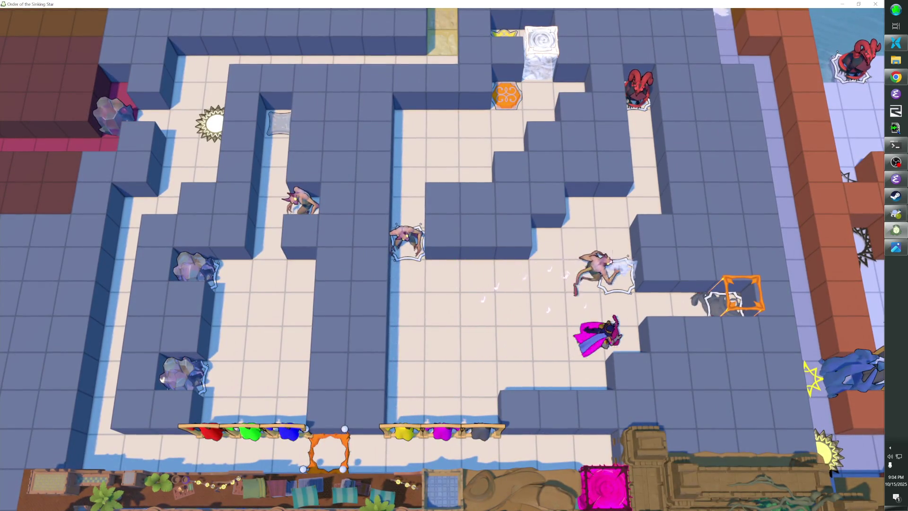
{"action": "key", "text": "z"}
{"action": "key", "text": "z"}
{"action": "key", "text": "z"}
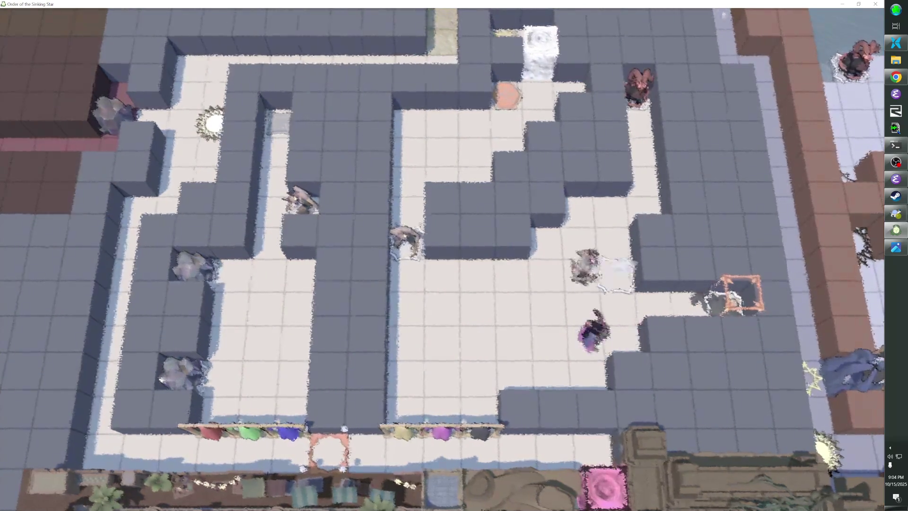
{"action": "key", "text": "z"}
{"action": "key", "text": "z"}
{"action": "key", "text": "z"}
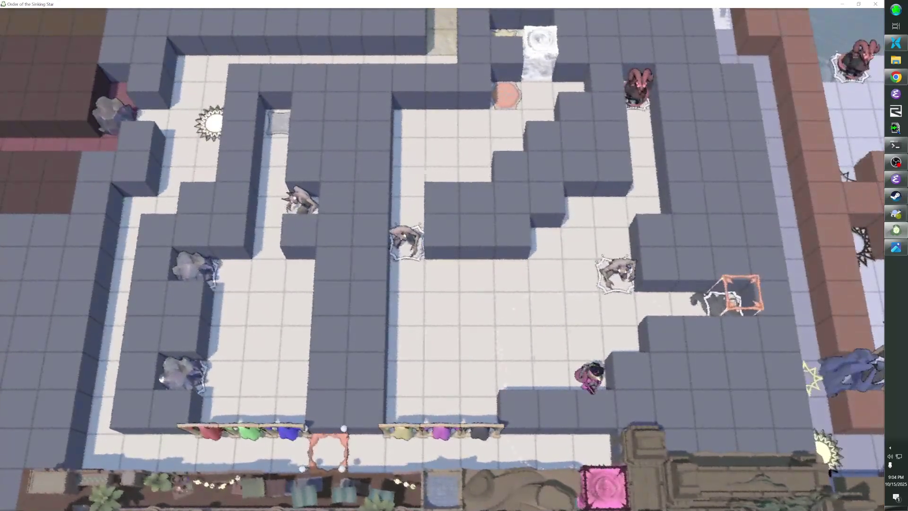
{"action": "key", "text": "Left"}
{"action": "key", "text": "Down"}
{"action": "key", "text": "Down"}
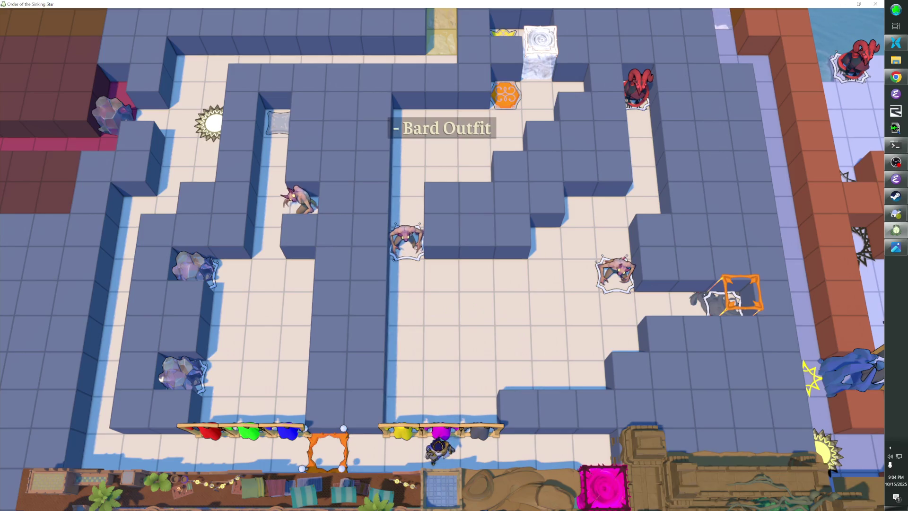
{"action": "key", "text": "Up"}
{"action": "key", "text": "Up"}
{"action": "key", "text": "Right"}
{"action": "key", "text": "Right"}
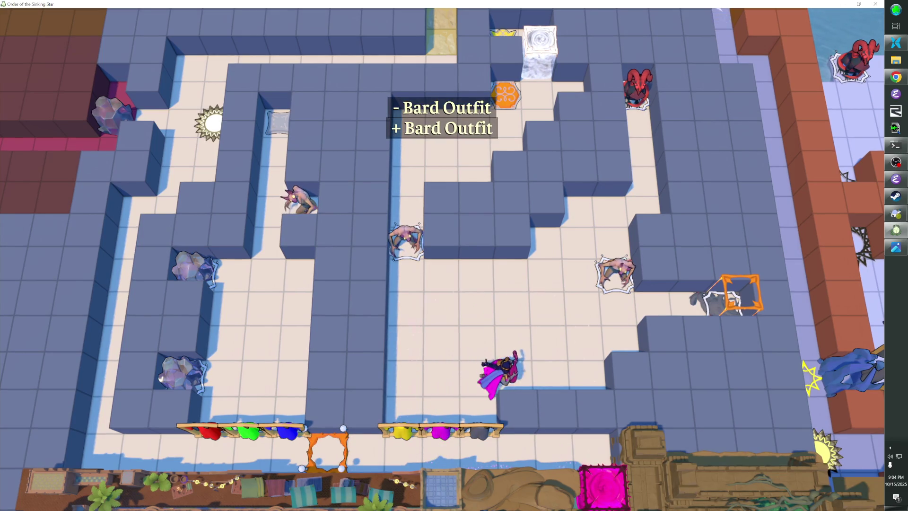
{"action": "key", "text": "Right"}
{"action": "key", "text": "Left"}
{"action": "key", "text": "Left"}
Slide the hero left and right beside the wall, rewinding with Z back to the start tile.
{"action": "key", "text": "Up"}
{"action": "key", "text": "Right"}
{"action": "key", "text": "Right"}
{"action": "key", "text": "Right"}
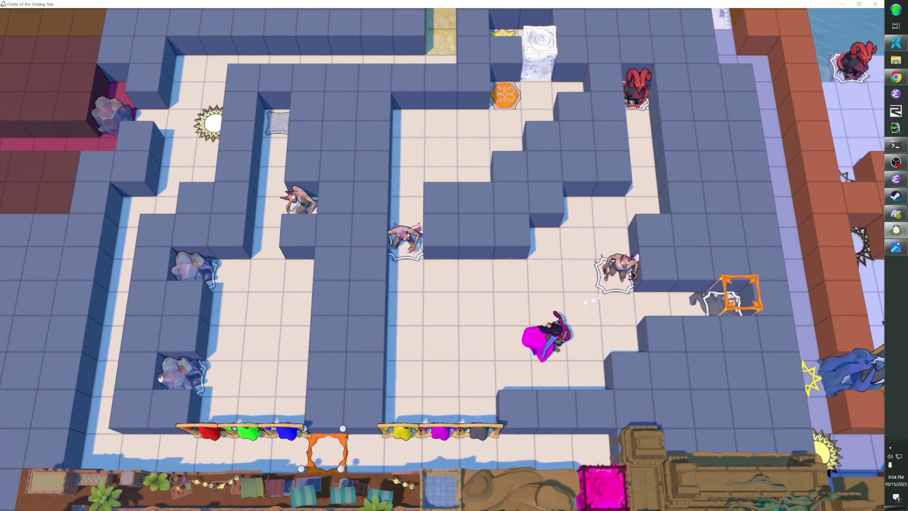
{"action": "key", "text": "Right"}
{"action": "key", "text": "Right"}
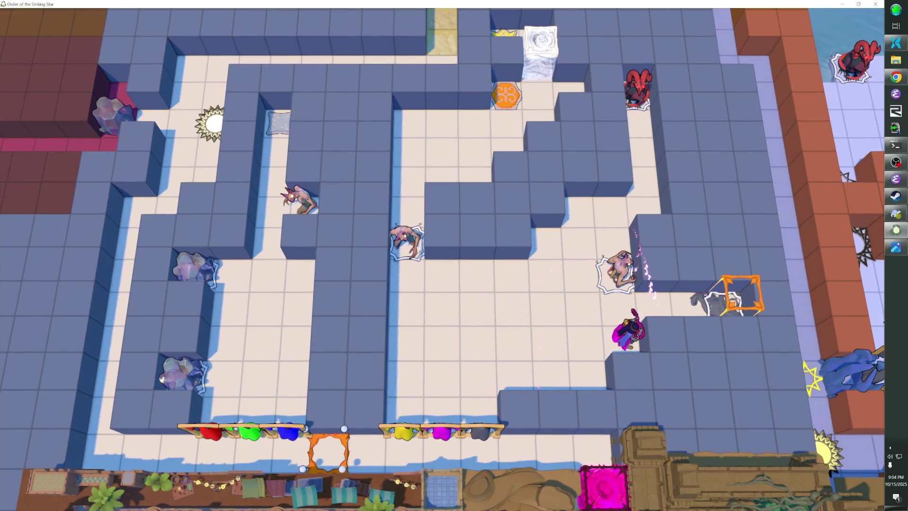
{"action": "key", "text": "Left"}
{"action": "key", "text": "Left"}
{"action": "key", "text": "z"}
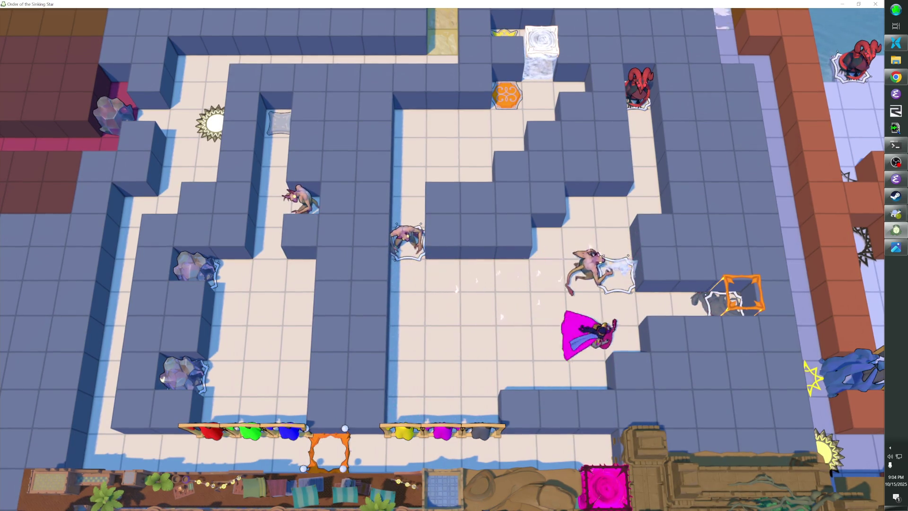
{"action": "key", "text": "Left"}
{"action": "key", "text": "z"}
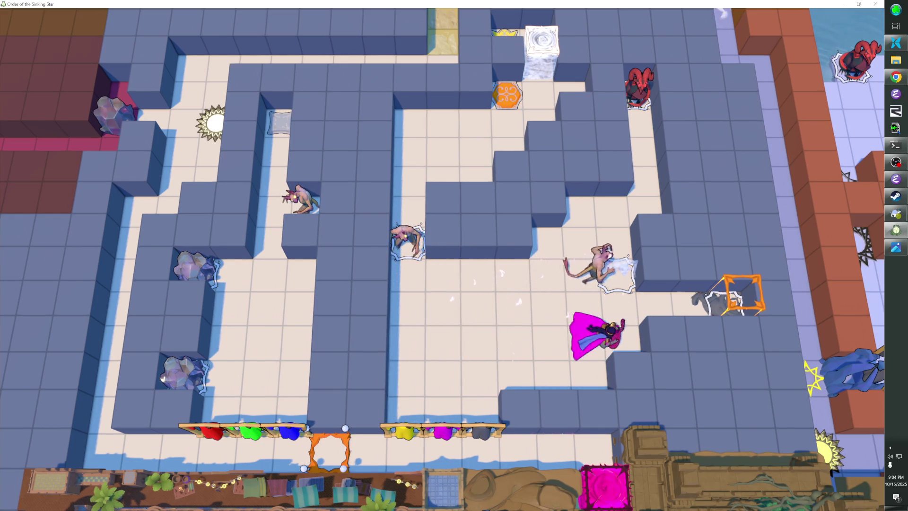
{"action": "key", "text": "Left"}
{"action": "key", "text": "Left"}
{"action": "key", "text": "z"}
{"action": "key", "text": "Right"}
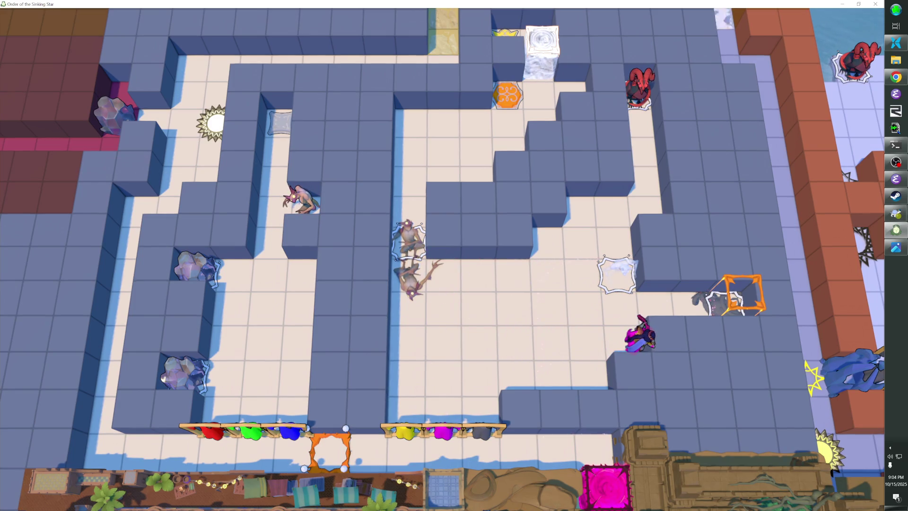
{"action": "key", "text": "Left"}
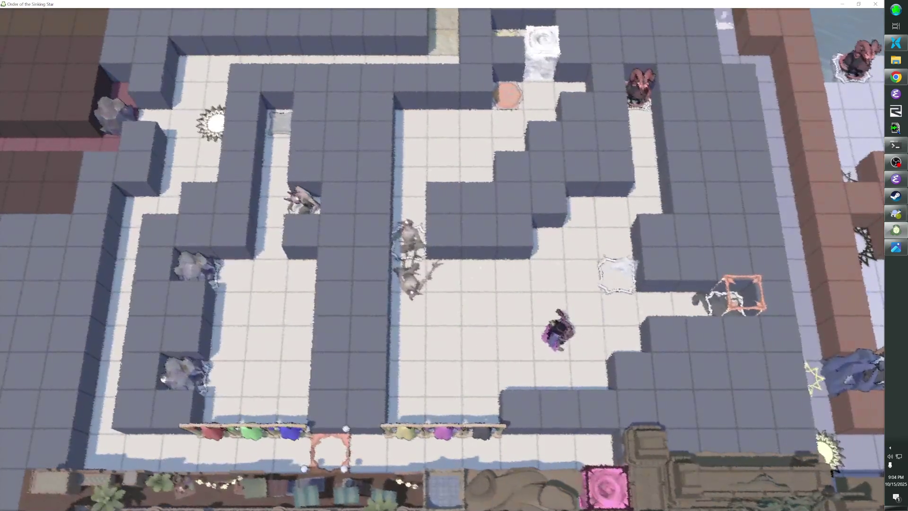
{"action": "key", "text": "z"}
Push the creature and rewind, regain the Bard Outfit at the rack, then return to the editor with F1.
{"action": "key", "text": "Left"}
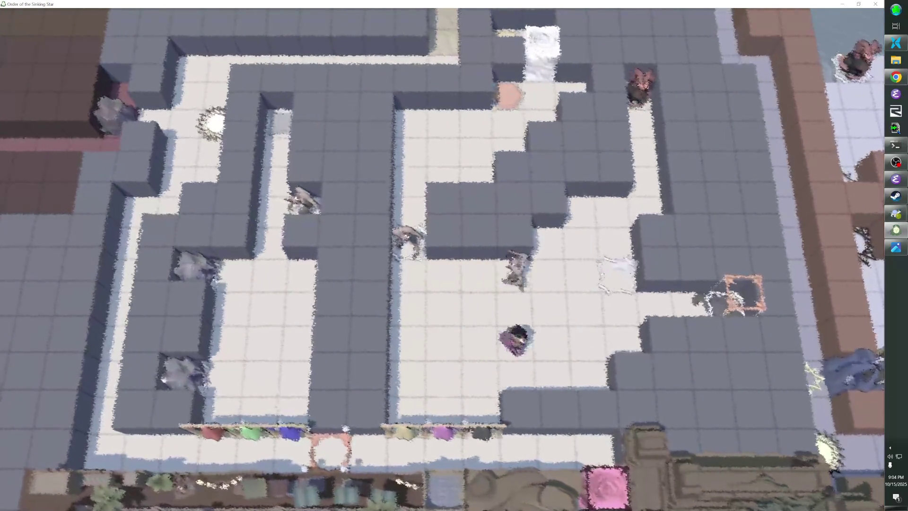
{"action": "key", "text": "z"}
{"action": "key", "text": "Left"}
{"action": "key", "text": "Down"}
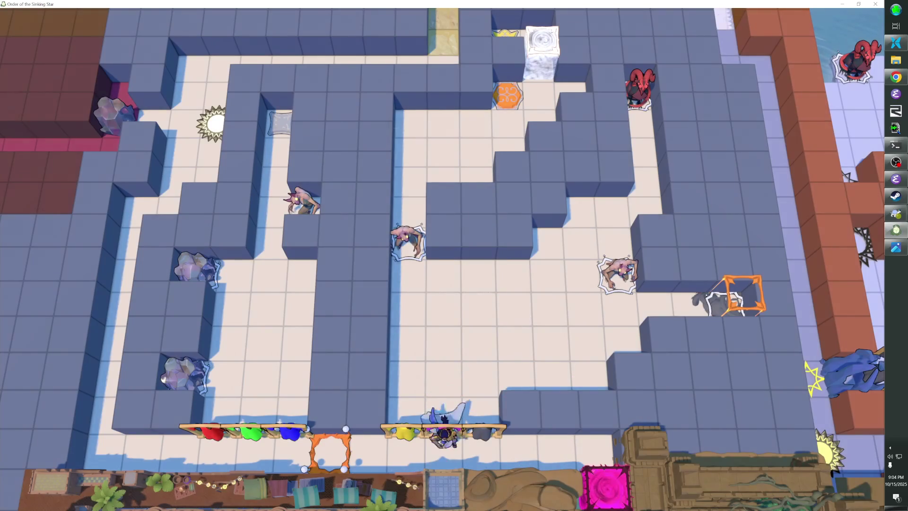
{"action": "key", "text": "Left"}
{"action": "key", "text": "Right"}
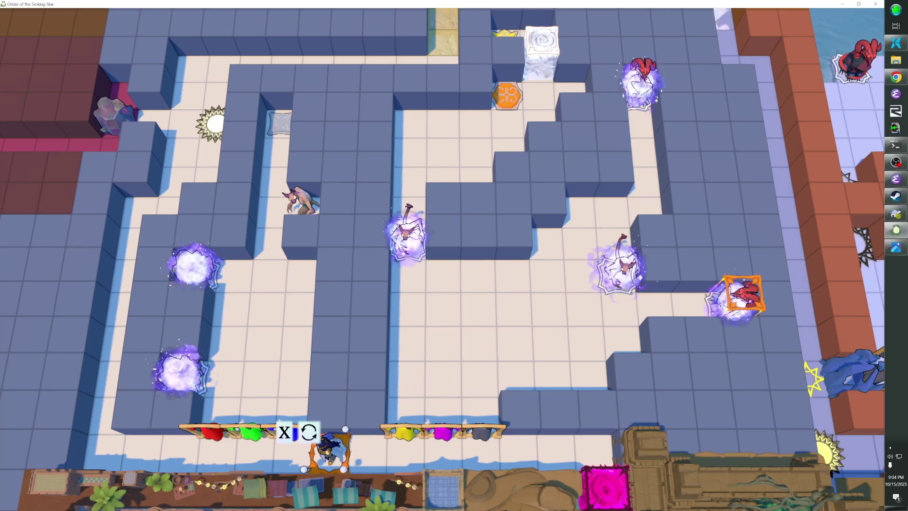
{"action": "key", "text": "Right"}
{"action": "key", "text": "Up"}
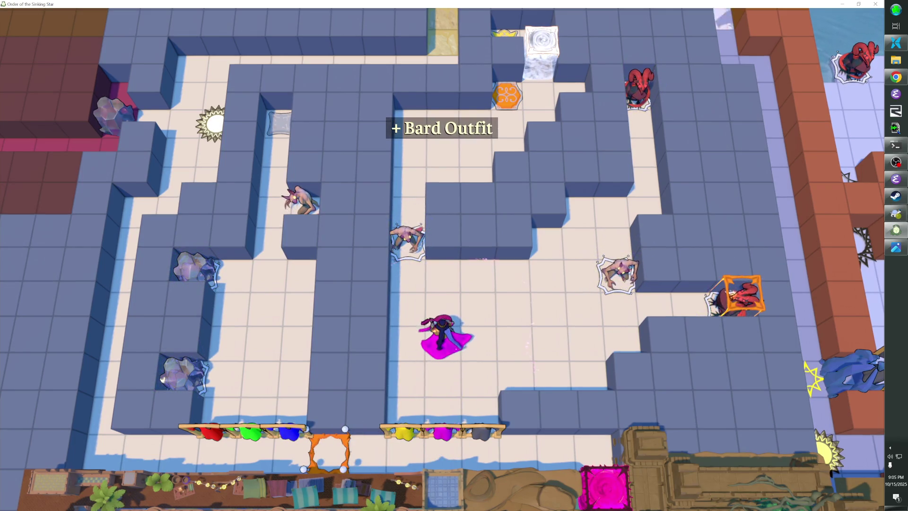
{"action": "key", "text": "Right"}
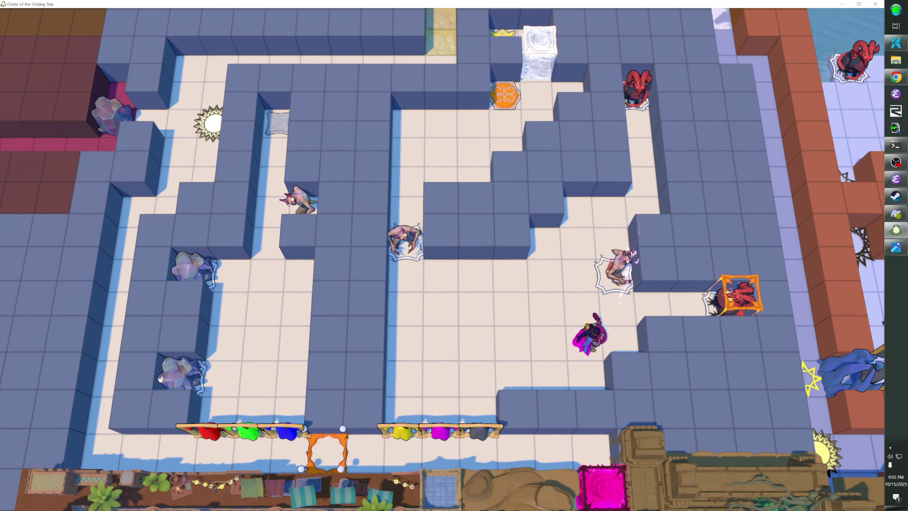
{"action": "key", "text": "F1"}
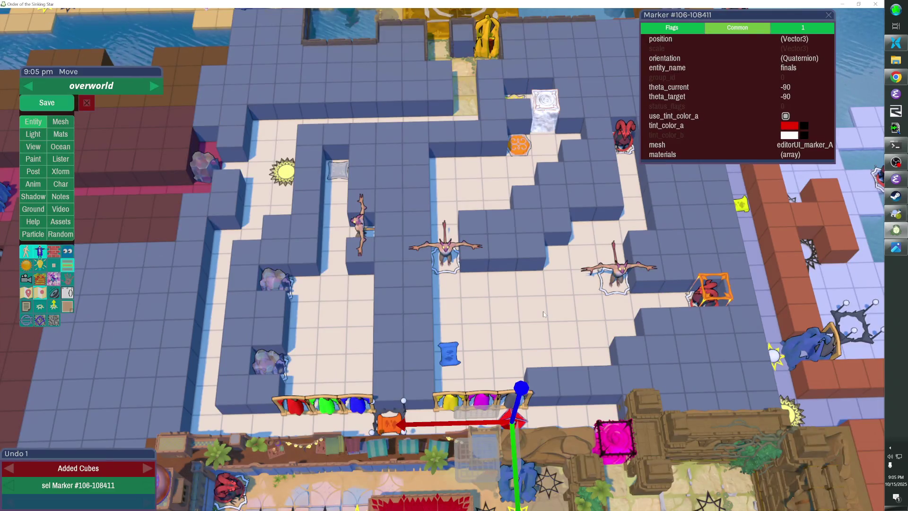
{"action": "scroll", "coordinate": [543, 311], "scroll_direction": "down", "scroll_amount": 5}
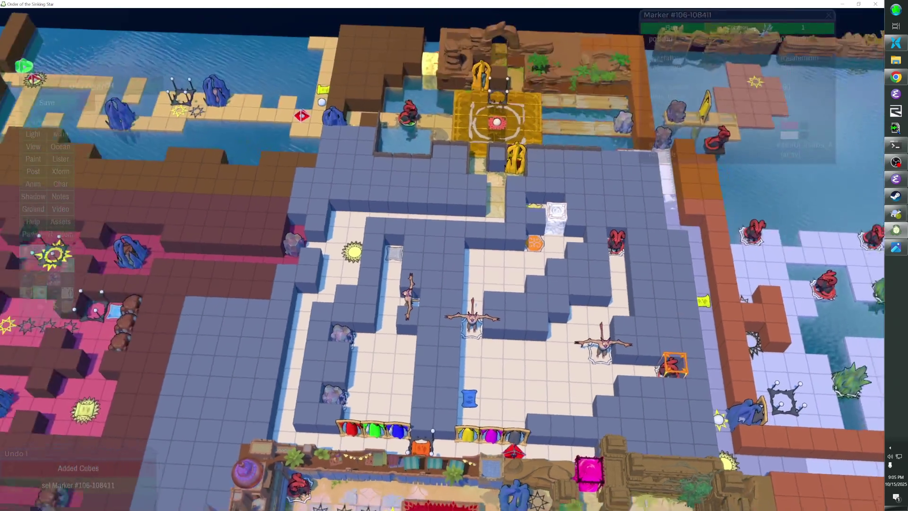
{"action": "key", "text": "s"}
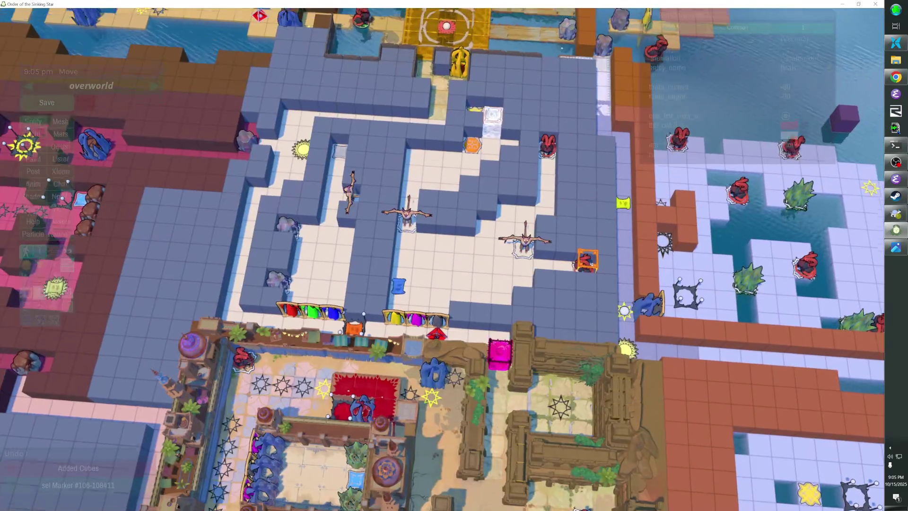
{"action": "key", "text": "s"}
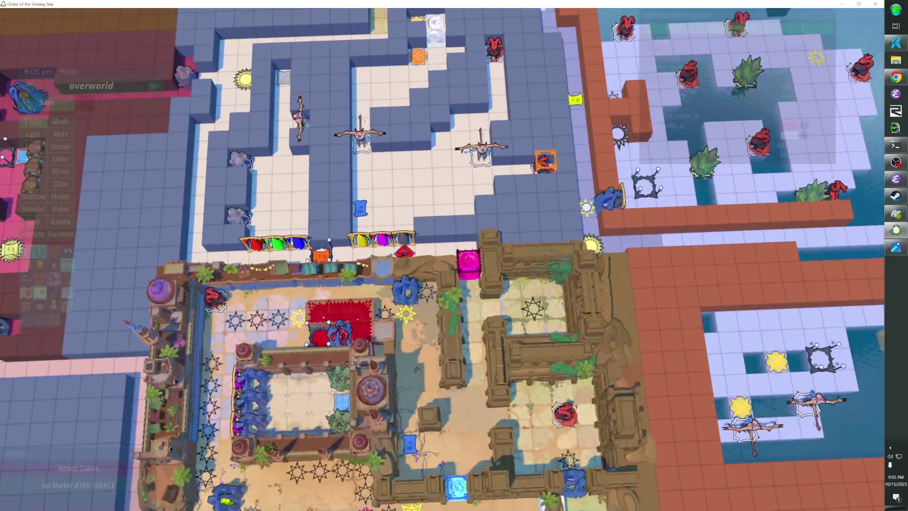
{"action": "scroll", "coordinate": [442, 259], "scroll_direction": "up", "scroll_amount": 3}
{"action": "scroll", "coordinate": [389, 268], "scroll_direction": "down", "scroll_amount": 5}
{"action": "scroll", "coordinate": [389, 268], "scroll_direction": "up", "scroll_amount": 3}
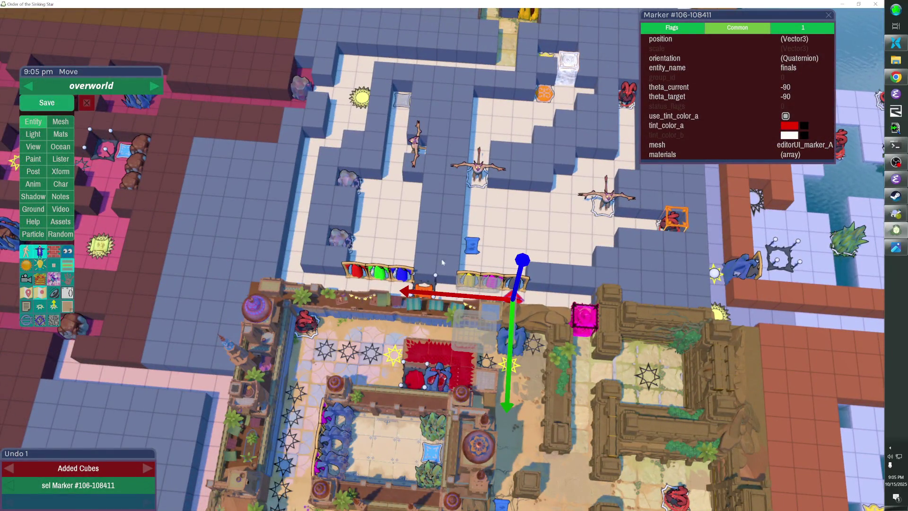
{"action": "scroll", "coordinate": [395, 273], "scroll_direction": "up", "scroll_amount": 5}
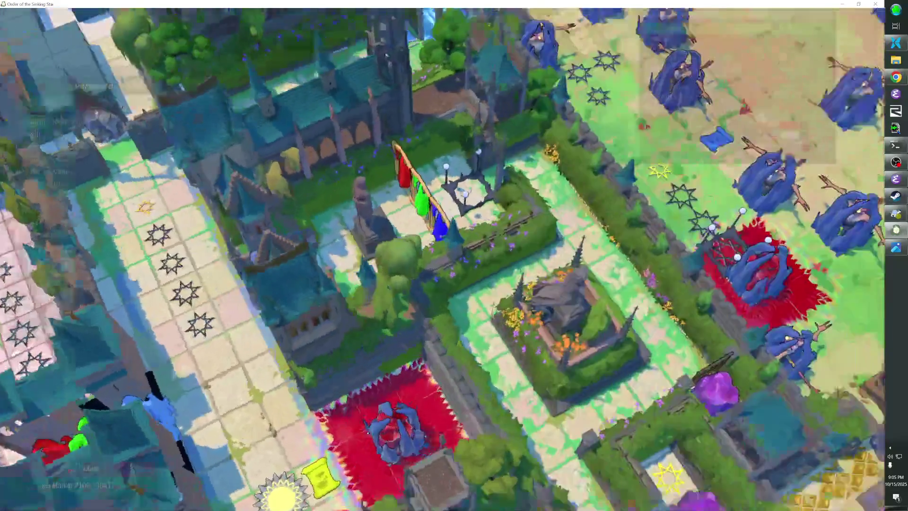
{"action": "scroll", "coordinate": [443, 255], "scroll_direction": "down", "scroll_amount": 3}
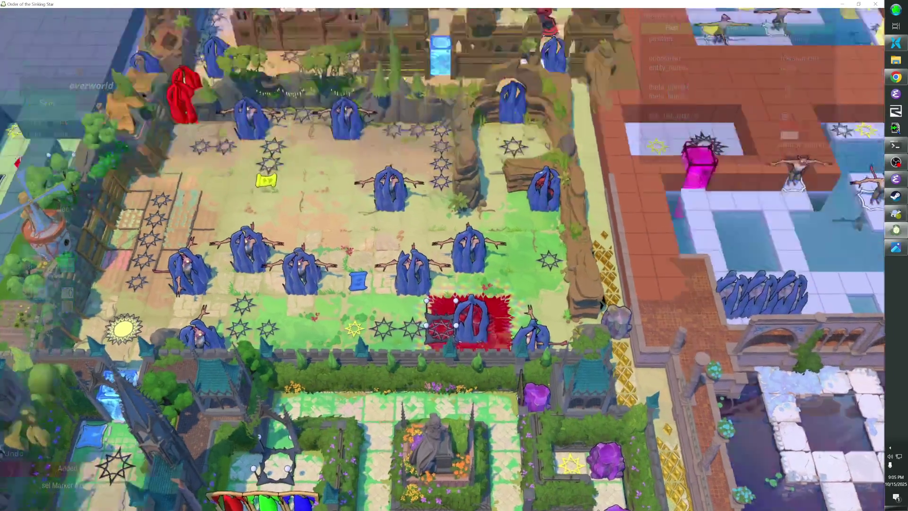
{"action": "scroll", "coordinate": [496, 274], "scroll_direction": "up", "scroll_amount": 5}
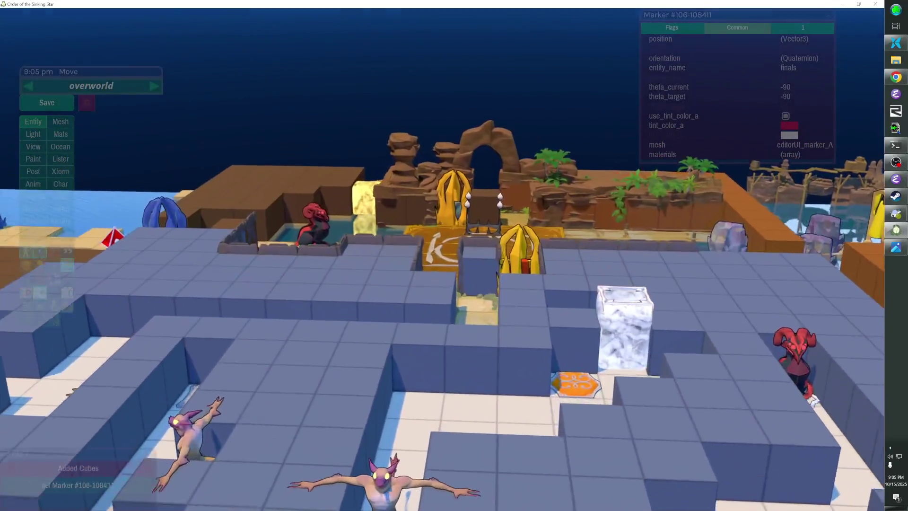
{"action": "scroll", "coordinate": [496, 274], "scroll_direction": "down", "scroll_amount": 5}
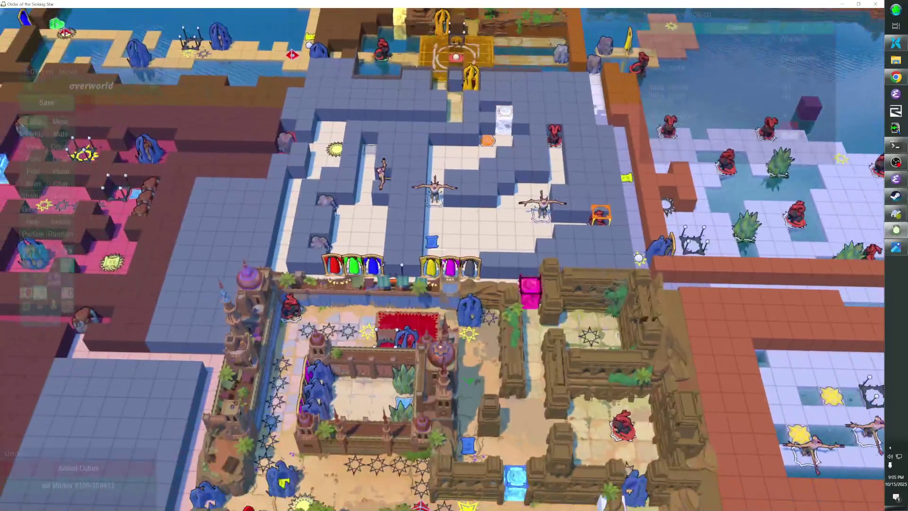
{"action": "scroll", "coordinate": [455, 274], "scroll_direction": "up", "scroll_amount": 5}
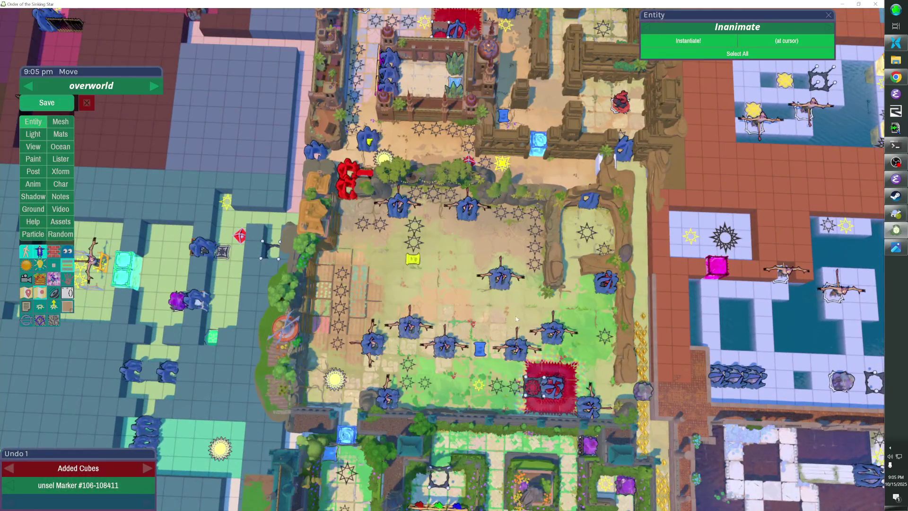
{"action": "key", "text": "w"}
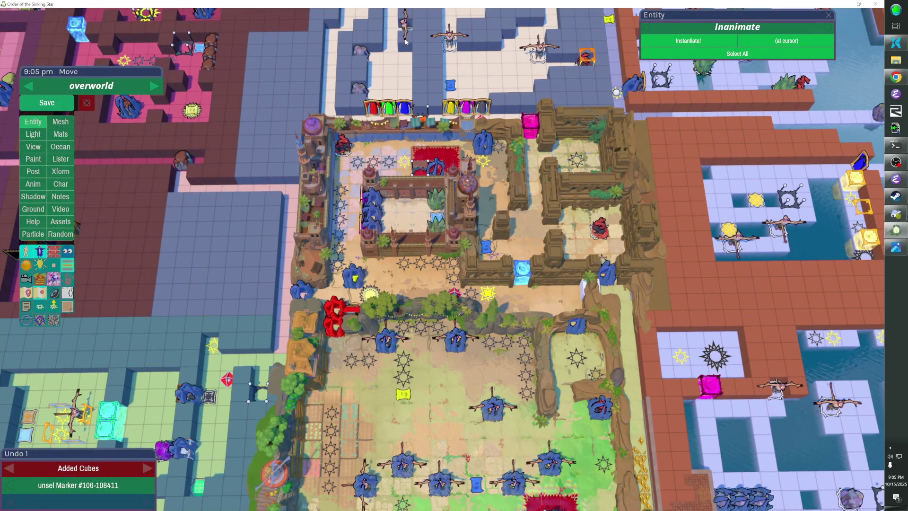
{"action": "key", "text": "w"}
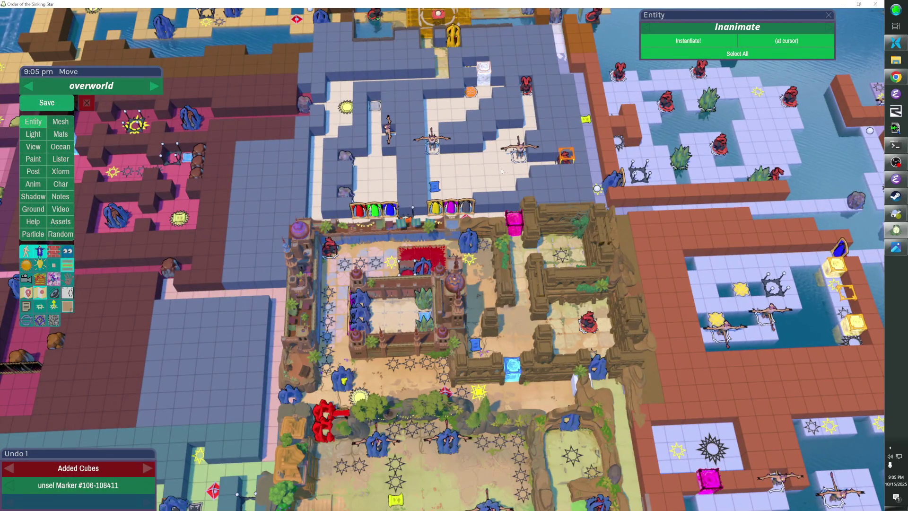
{"action": "key", "text": "s"}
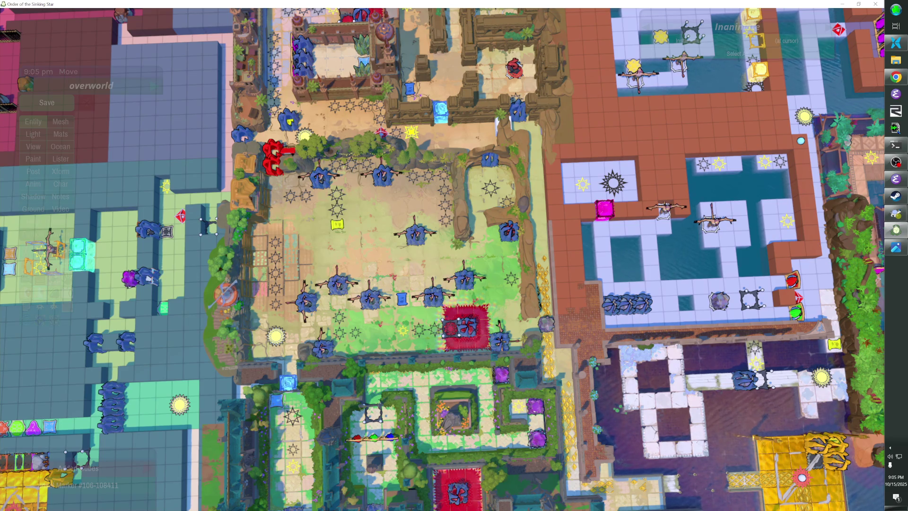
{"action": "key", "text": "w"}
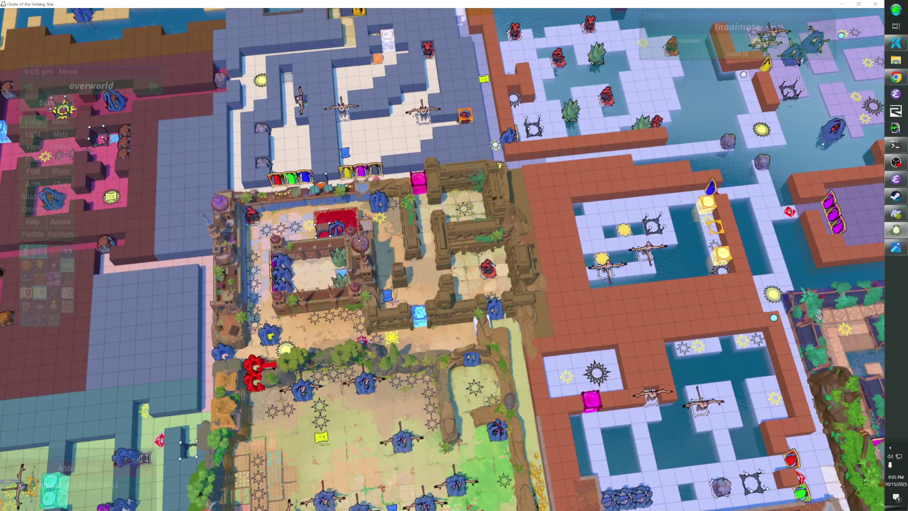
{"action": "key", "text": "s"}
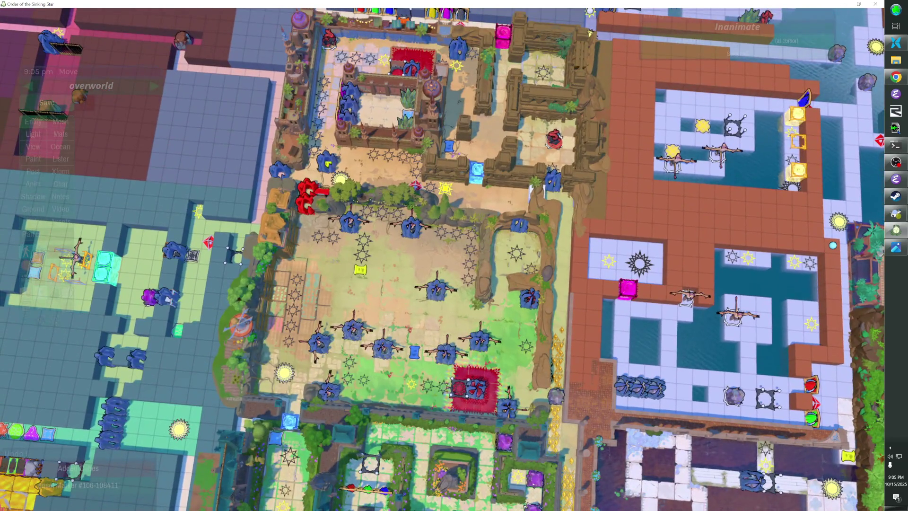
{"action": "key", "text": "w"}
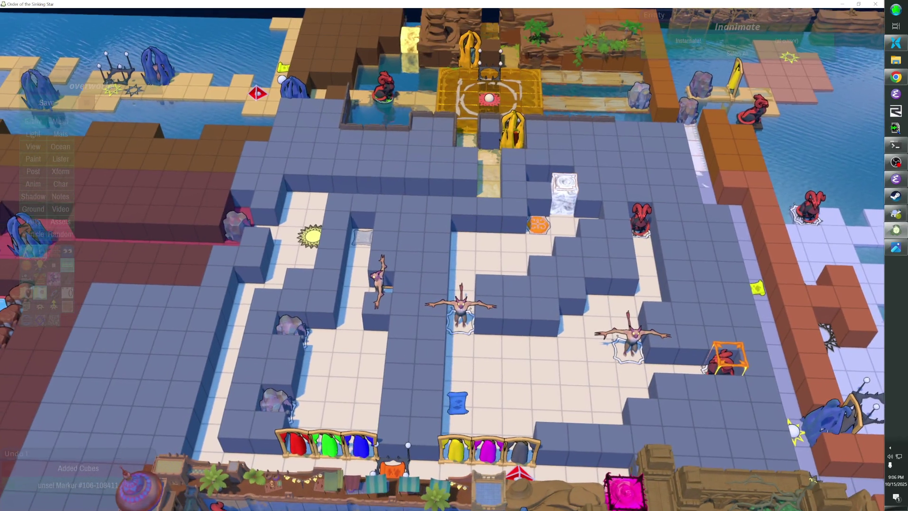
{"action": "key", "text": "s"}
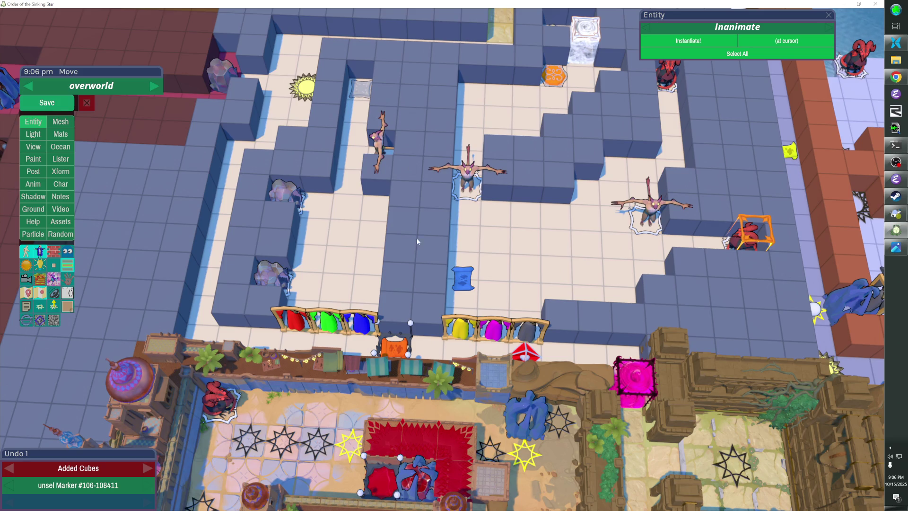
{"action": "key", "text": "s"}
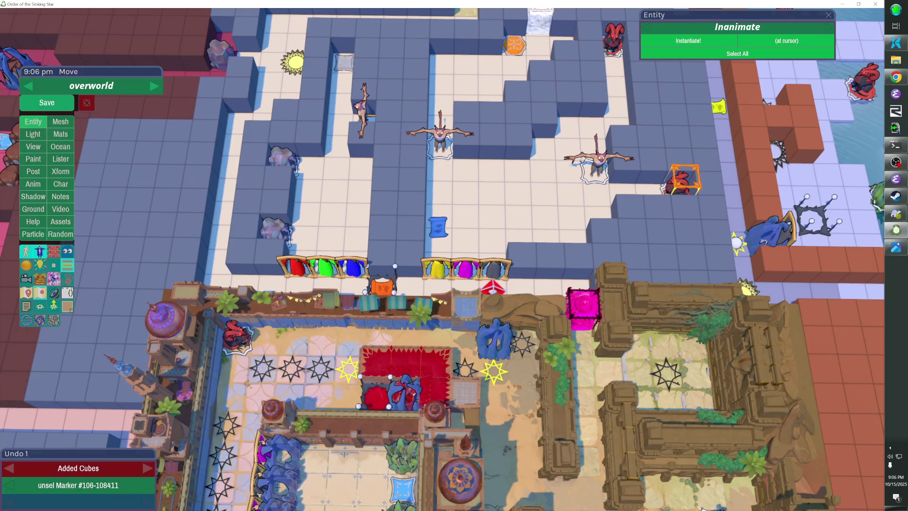
{"action": "key", "text": "Escape"}
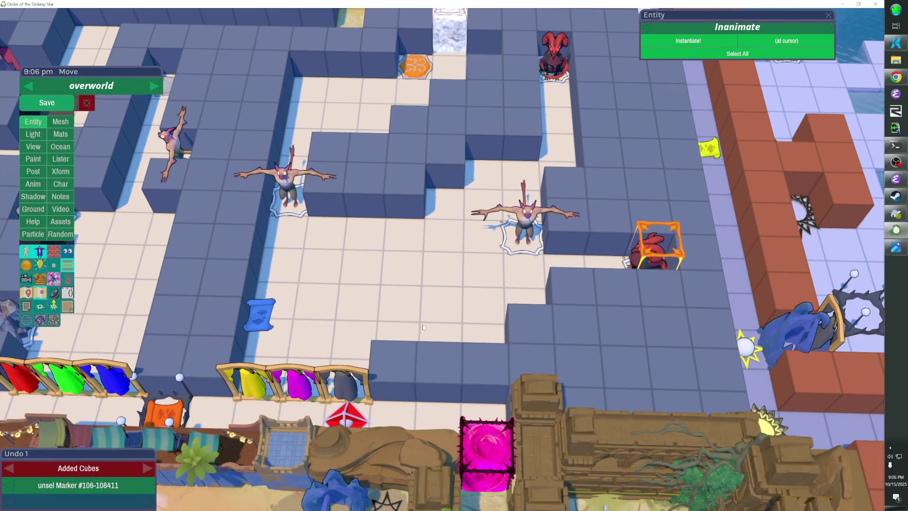
{"action": "key", "text": "Escape"}
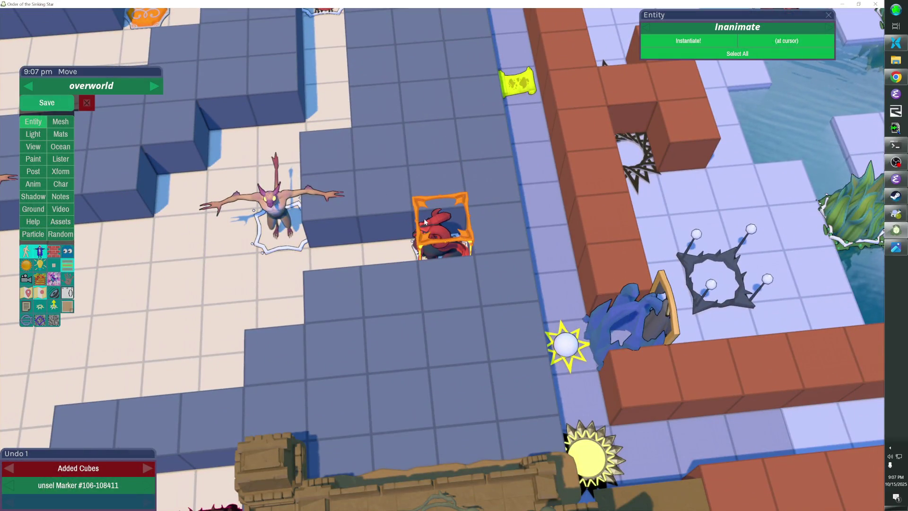
{"action": "left_click", "coordinate": [429, 169]}
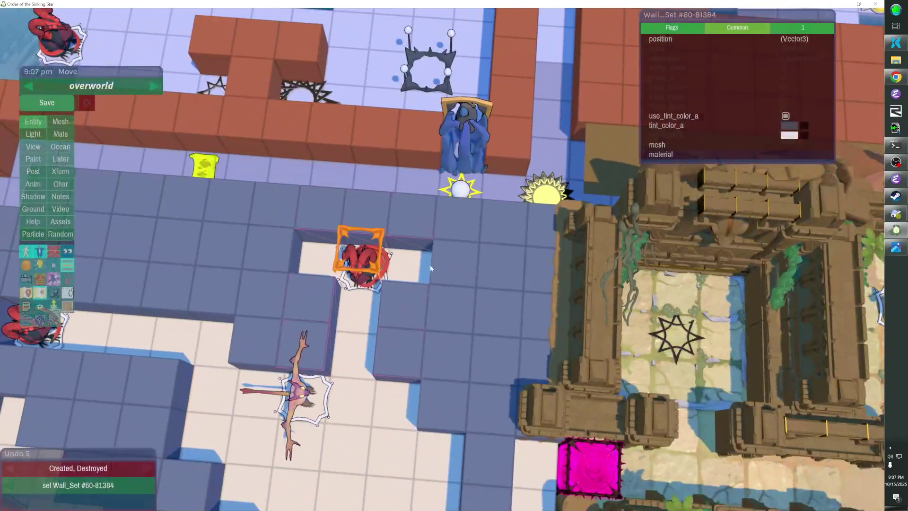
Add wall cubes on the floor beside the demon and darken their tint colour.
{"action": "mouse_move", "coordinate": [430, 268]}
{"action": "left_mouse_down"}
{"action": "mouse_move", "coordinate": [401, 251]}
{"action": "mouse_move", "coordinate": [314, 254]}
{"action": "left_mouse_up"}
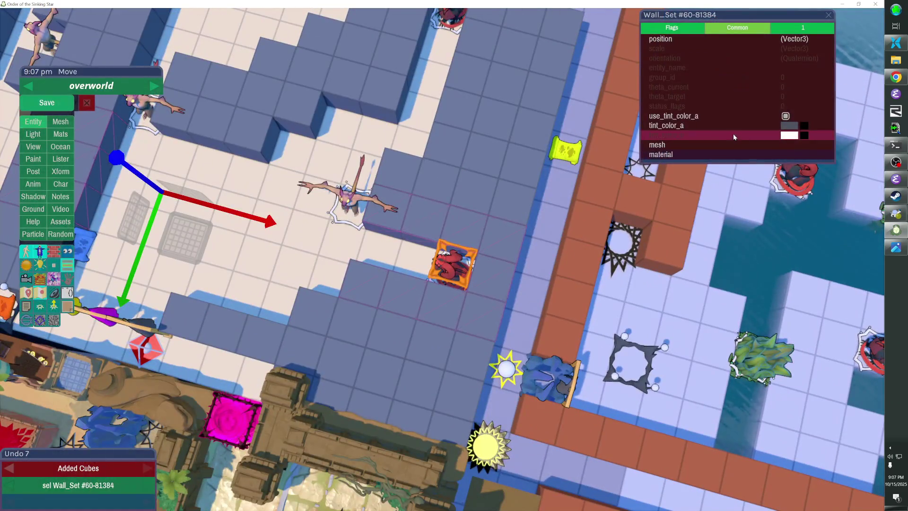
{"action": "left_click", "coordinate": [789, 125]}
{"action": "left_click_drag", "start_coordinate": [734, 299], "coordinate": [737, 315]}
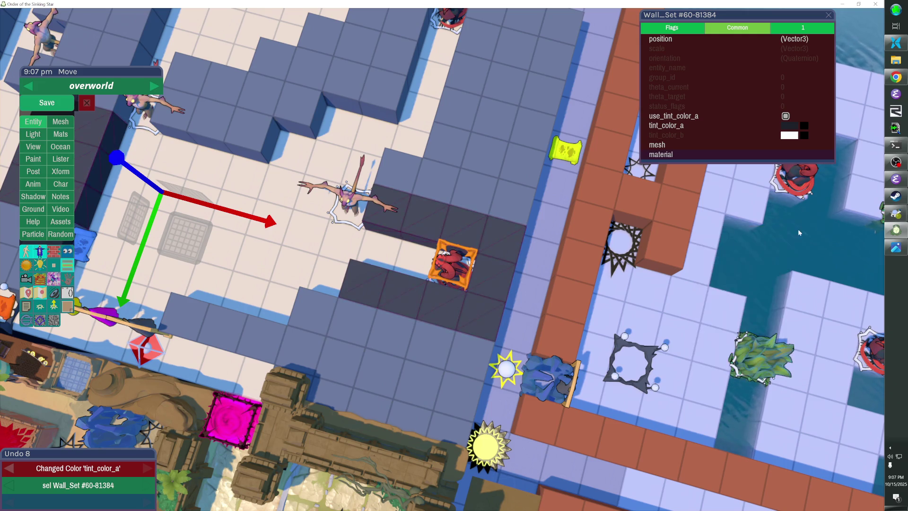
{"action": "key", "text": "Escape"}
Remove a strip of wall cubes, then paste and place a wall set copy and undo it.
{"action": "mouse_move", "coordinate": [423, 217]}
{"action": "left_mouse_down"}
{"action": "mouse_move", "coordinate": [354, 226]}
{"action": "mouse_move", "coordinate": [342, 327]}
{"action": "mouse_move", "coordinate": [410, 310]}
{"action": "left_mouse_up"}
{"action": "key", "text": "ctrl+v"}
{"action": "key", "text": "Escape"}
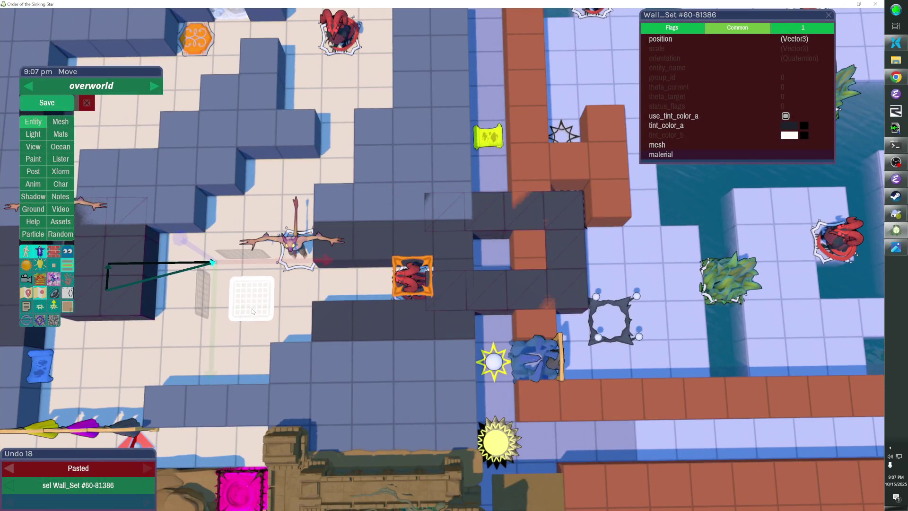
{"action": "left_click", "coordinate": [262, 340]}
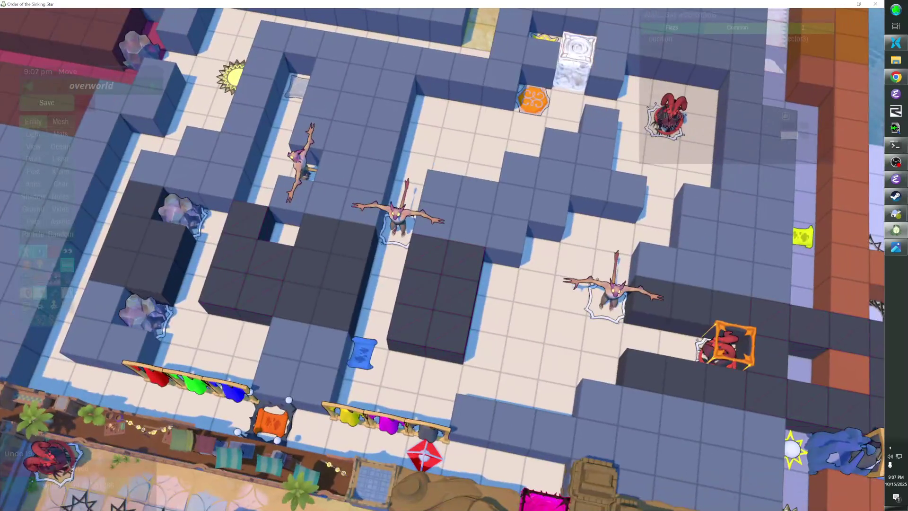
{"action": "key", "text": "ctrl+z"}
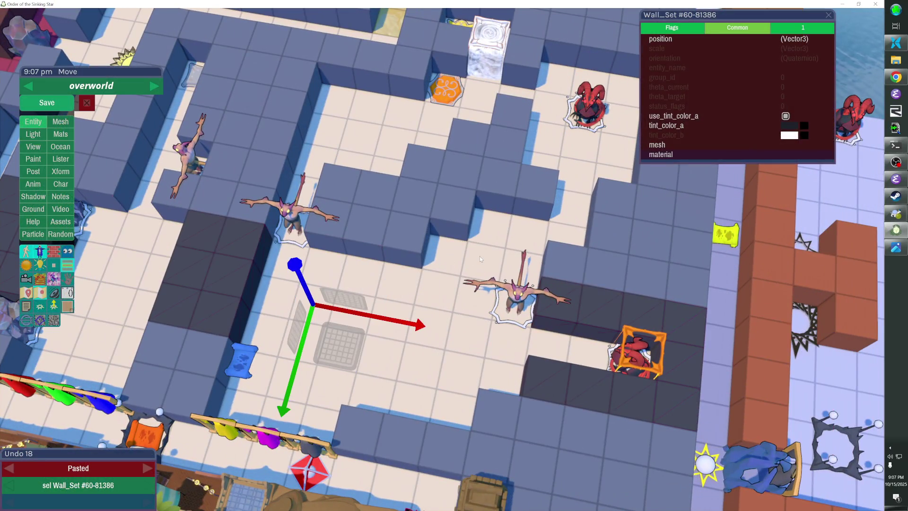
{"action": "key", "text": "ctrl+z"}
{"action": "key", "text": "ctrl+y"}
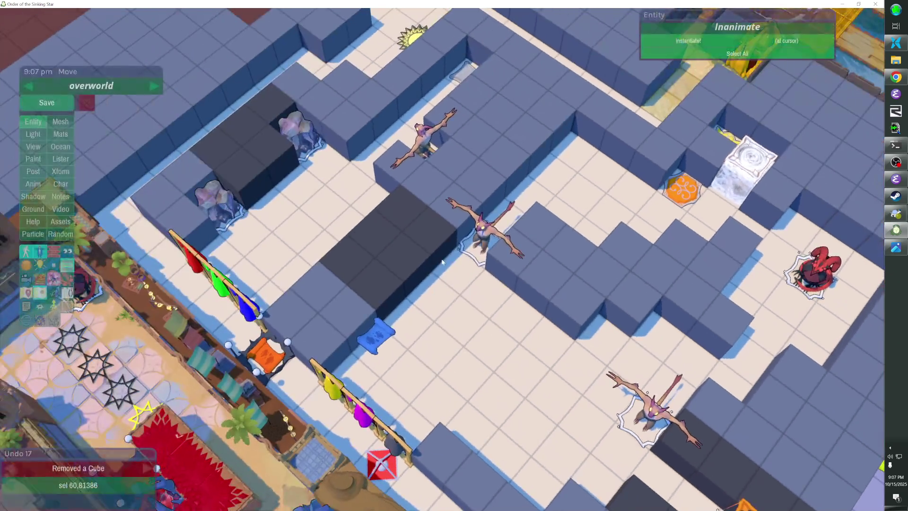
Select both wall sets together and give them a darker tint_color_a.
{"action": "left_click", "coordinate": [544, 283]}
{"action": "left_click", "coordinate": [378, 227], "text": "shift"}
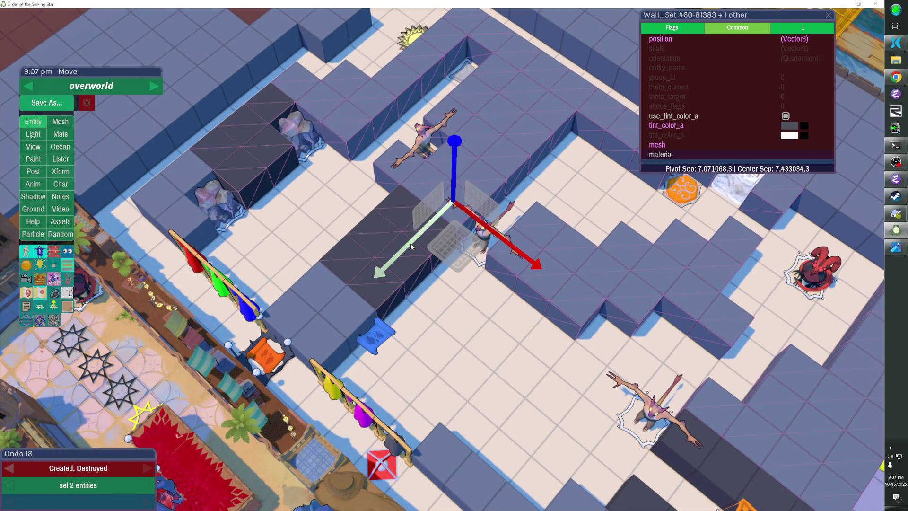
{"action": "left_click", "coordinate": [774, 128]}
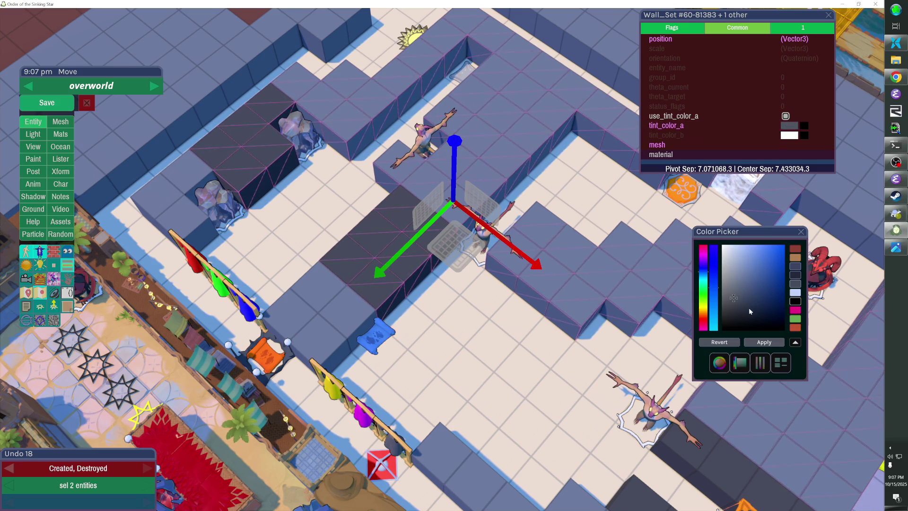
{"action": "left_click", "coordinate": [733, 301]}
{"action": "key", "text": "Escape"}
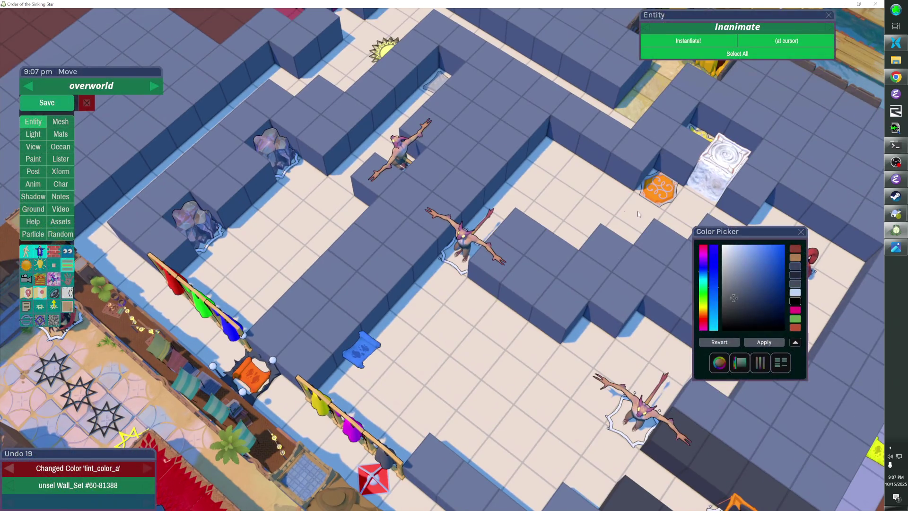
{"action": "left_click", "coordinate": [800, 230]}
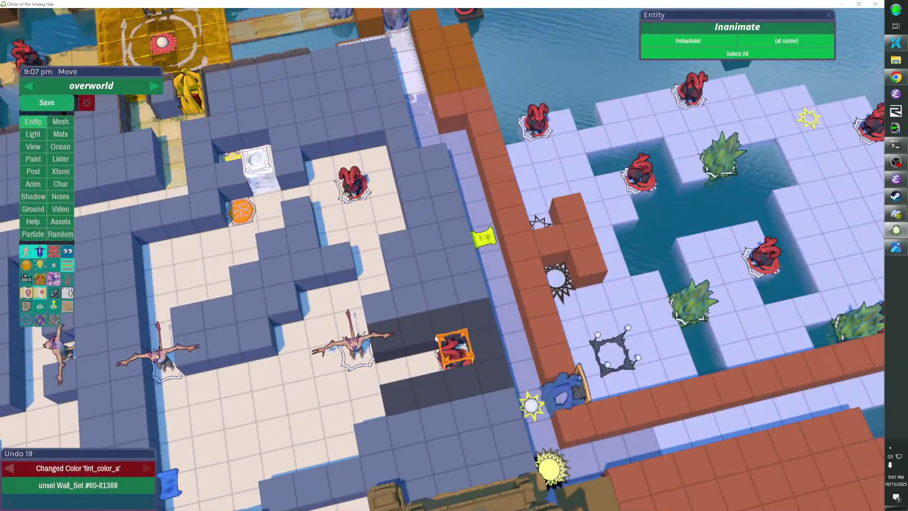
Paste a dark wall piece by the upper demon, reshape its cubes, unhide walls, and save.
{"action": "key", "text": "ctrl+v"}
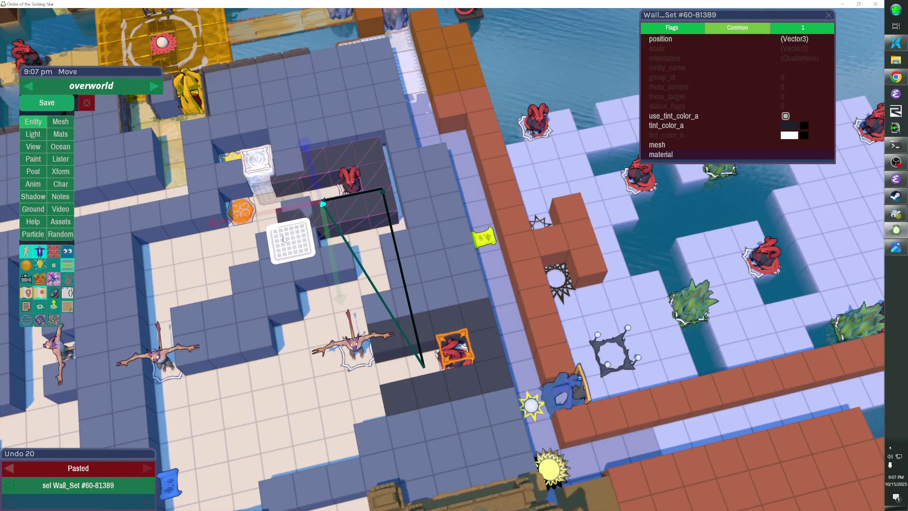
{"action": "left_click", "coordinate": [297, 232]}
{"action": "right_click", "coordinate": [292, 167]}
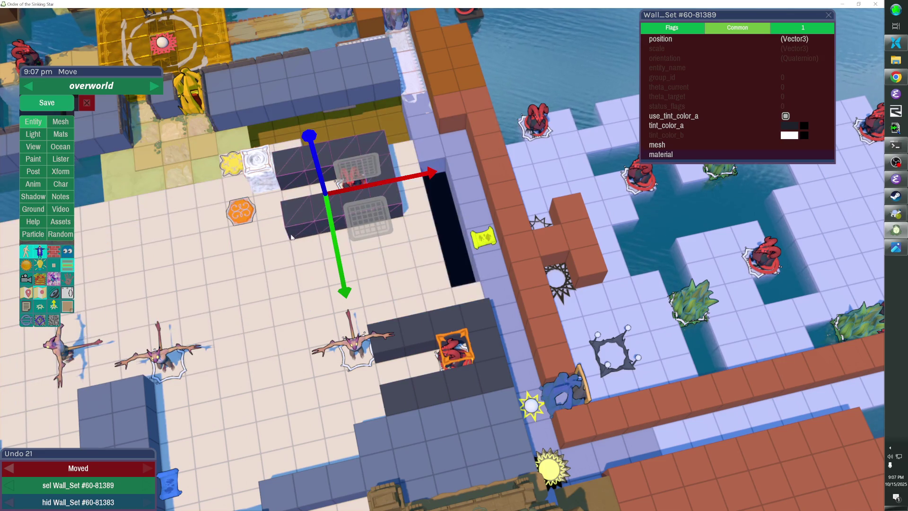
{"action": "left_click", "coordinate": [289, 174]}
{"action": "left_click", "coordinate": [317, 174]}
{"action": "key", "text": "shift+h"}
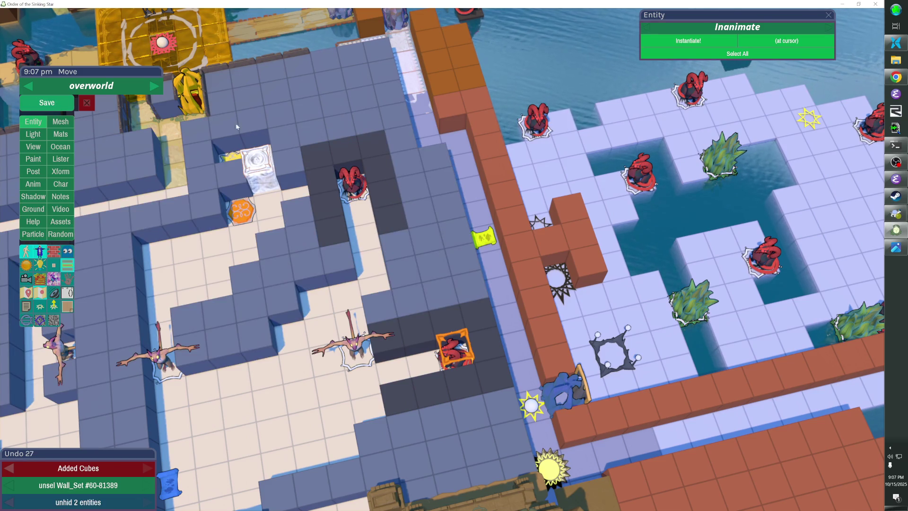
{"action": "left_click", "coordinate": [70, 104]}
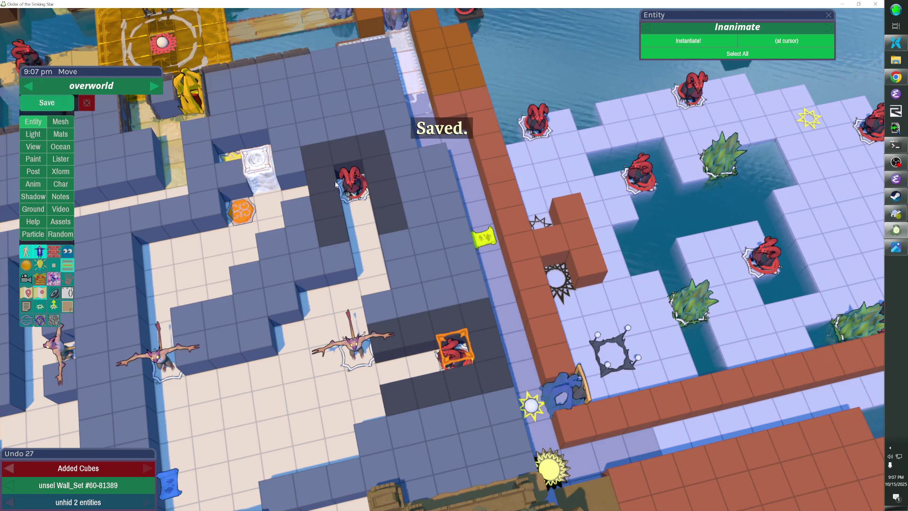
Remove and add dark wall cubes beside the upper demon.
{"action": "scroll", "coordinate": [306, 195], "scroll_direction": "down", "scroll_amount": 3}
{"action": "scroll", "coordinate": [543, 208], "scroll_direction": "up", "scroll_amount": 4}
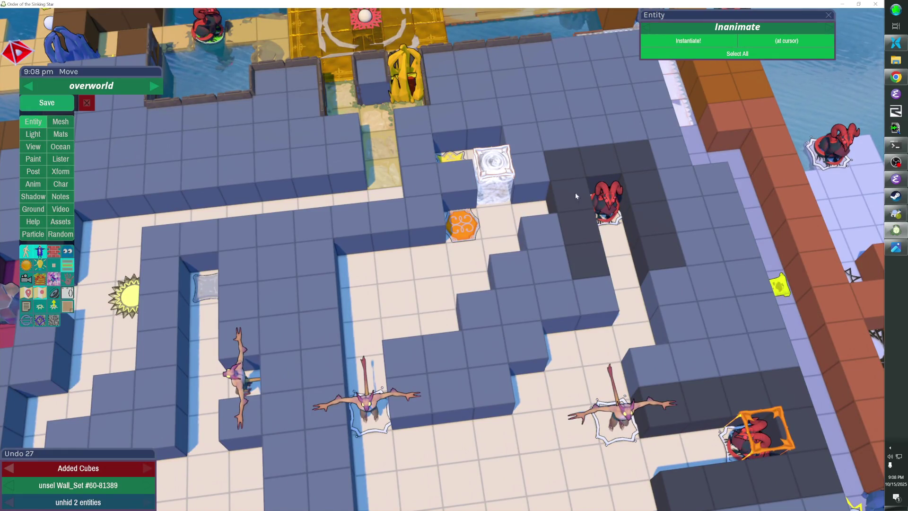
{"action": "key", "text": "s"}
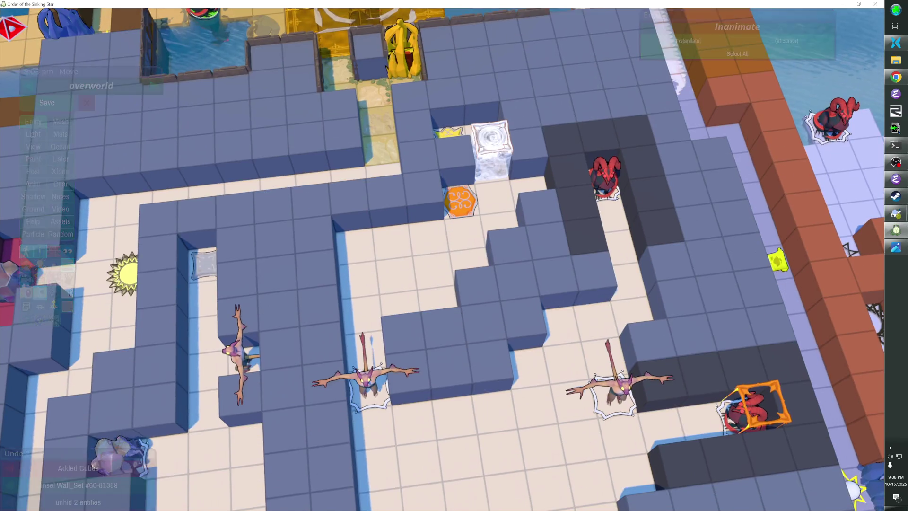
{"action": "scroll", "coordinate": [442, 264], "scroll_direction": "down", "scroll_amount": 3}
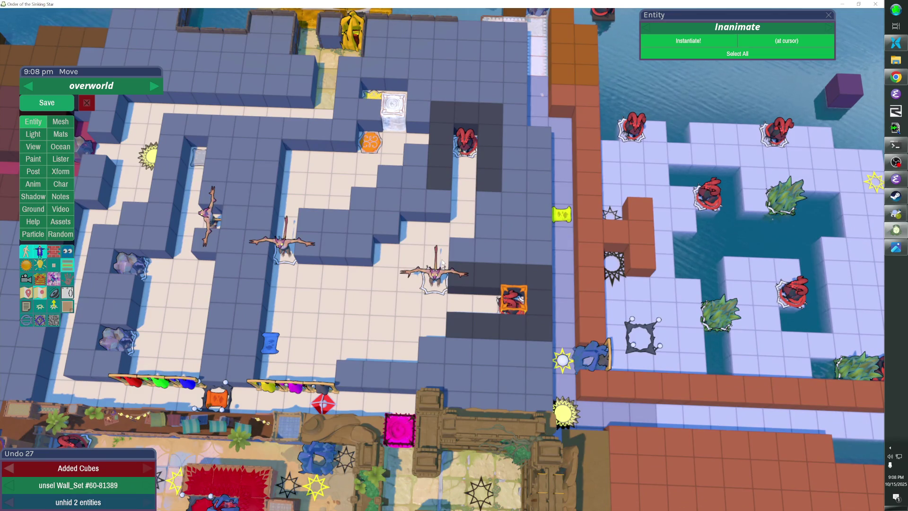
{"action": "left_click", "coordinate": [442, 205]}
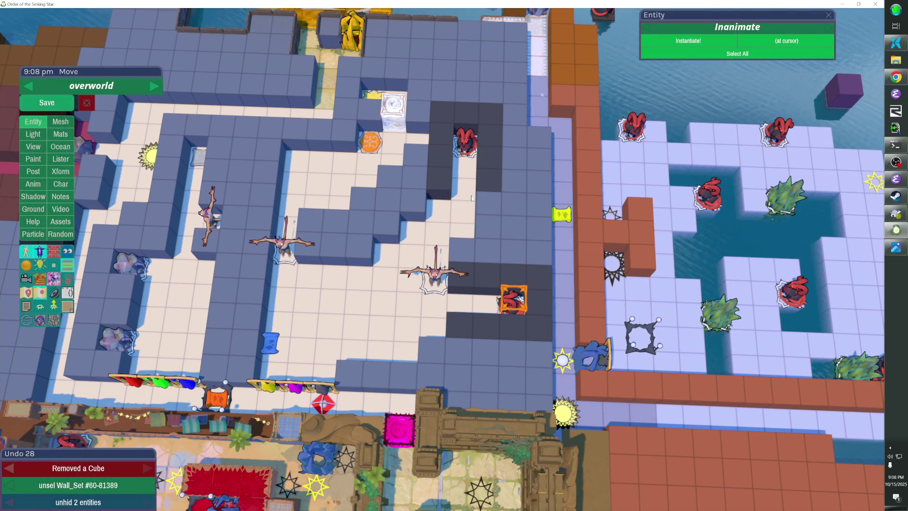
{"action": "left_click", "coordinate": [487, 208]}
{"action": "left_click", "coordinate": [442, 208]}
{"action": "left_click", "coordinate": [485, 200]}
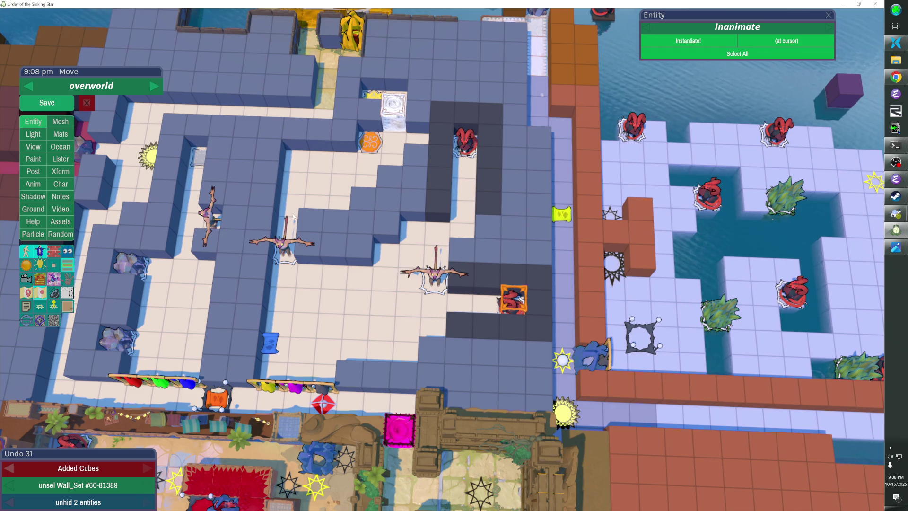
Toggle one more dark wall cube off and back on, then save the level.
{"action": "left_click", "coordinate": [489, 234]}
{"action": "left_click", "coordinate": [489, 234]}
{"action": "left_click", "coordinate": [47, 103]}
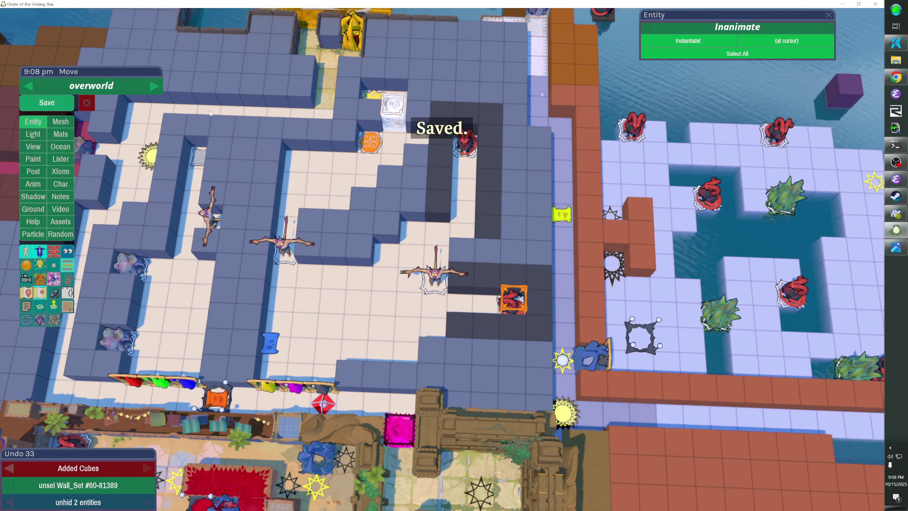
{"action": "scroll", "coordinate": [212, 113], "scroll_direction": "up", "scroll_amount": 3}
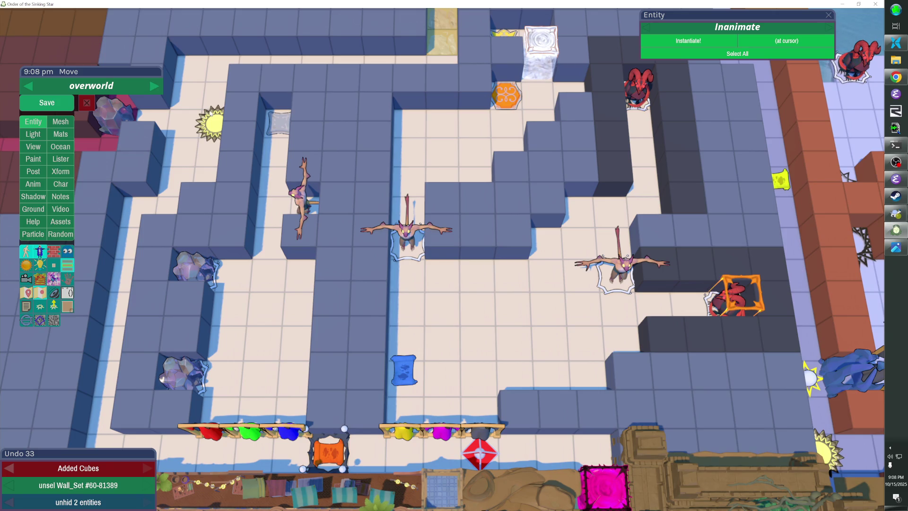
Move the main editor panel to the top-left corner and save with Ctrl+S.
{"action": "scroll", "coordinate": [443, 255], "scroll_direction": "down", "scroll_amount": 5}
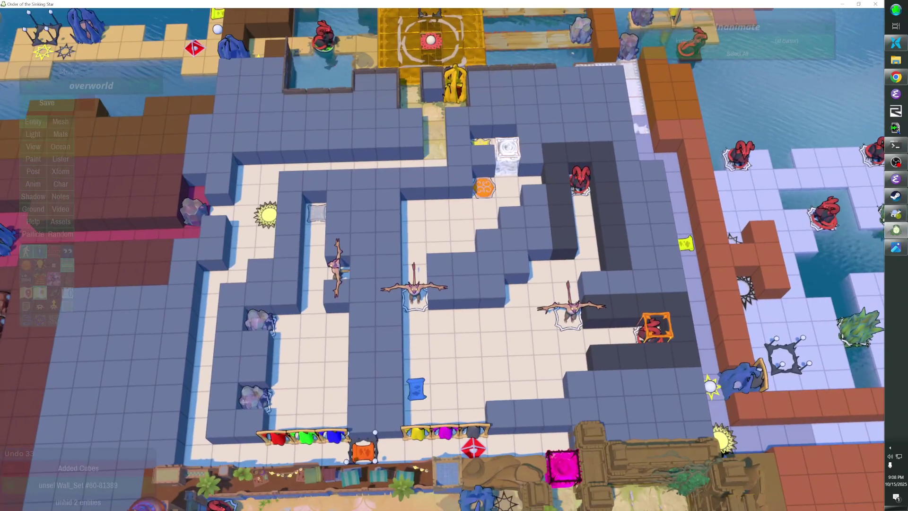
{"action": "scroll", "coordinate": [432, 258], "scroll_direction": "up", "scroll_amount": 3}
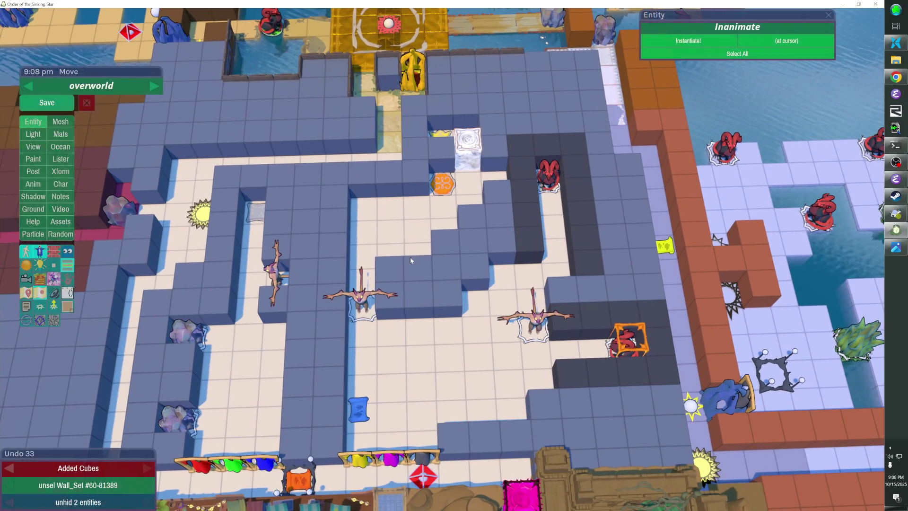
{"action": "left_click_drag", "start_coordinate": [75, 84], "coordinate": [59, 30]}
{"action": "key", "text": "ctrl+s"}
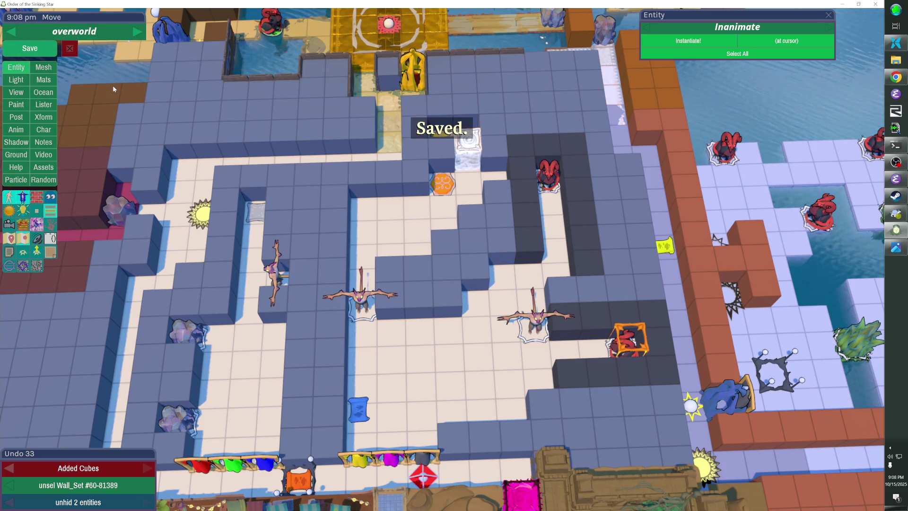
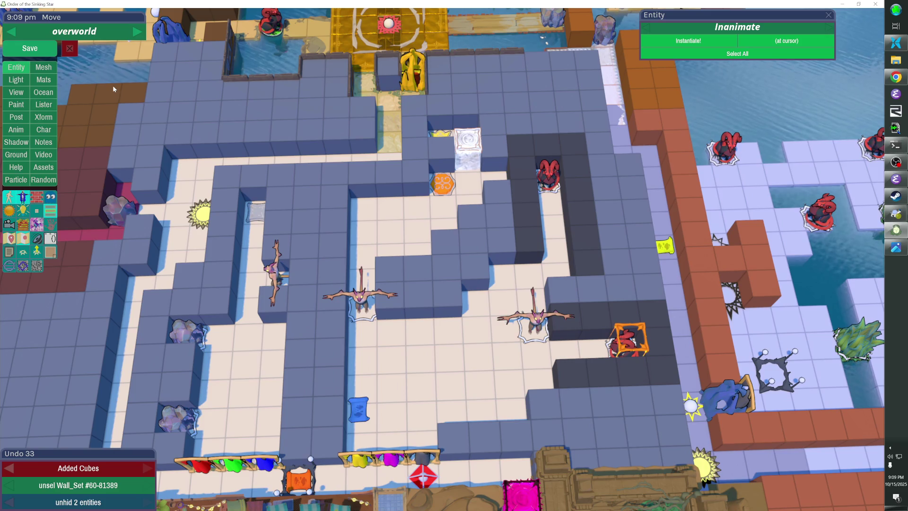
Frame the maze in the view and save the overworld level.
{"action": "key", "text": "w"}
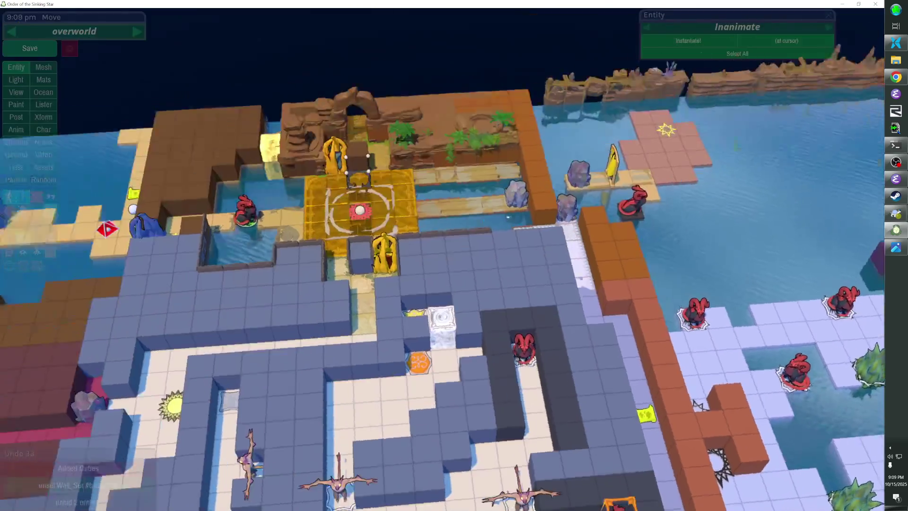
{"action": "key", "text": "s"}
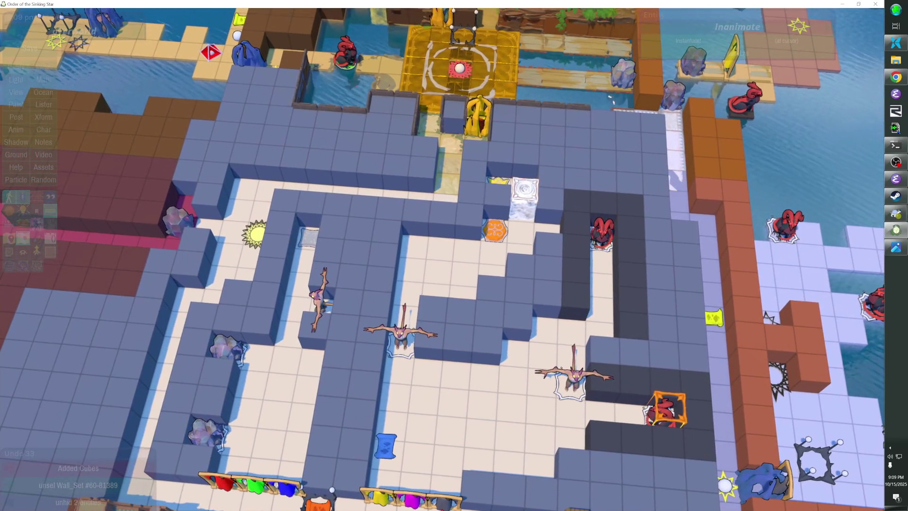
{"action": "key", "text": "d"}
{"action": "key", "text": "s"}
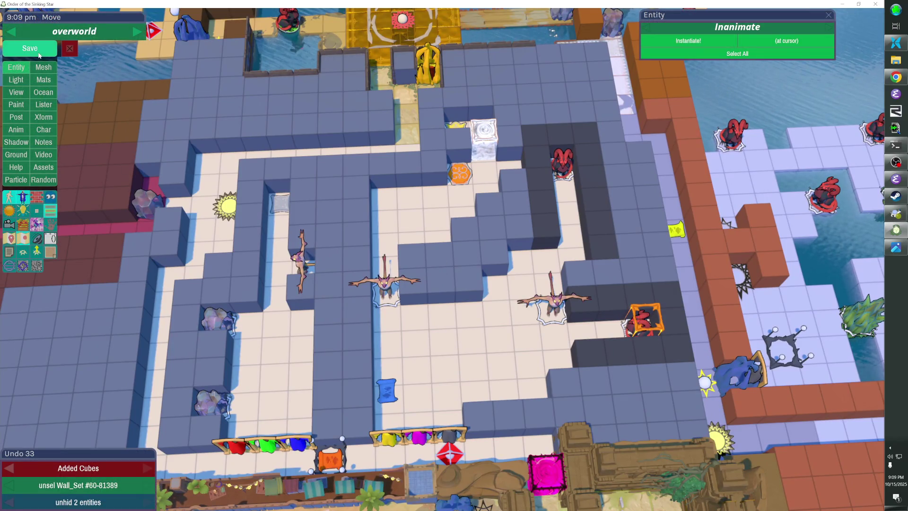
{"action": "key", "text": "ctrl+s"}
Select the red 'finals' marker, view its properties, and start playtesting from it.
{"action": "left_click", "coordinate": [449, 453]}
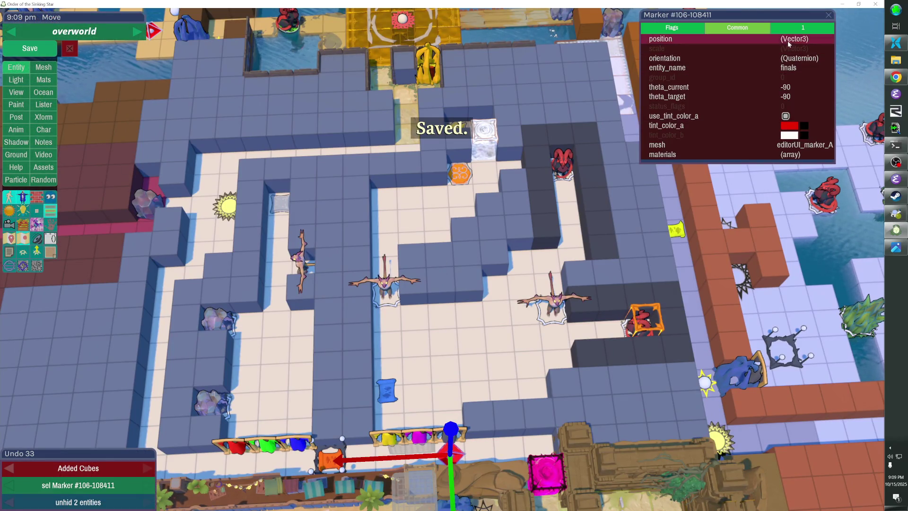
{"action": "left_click", "coordinate": [760, 30]}
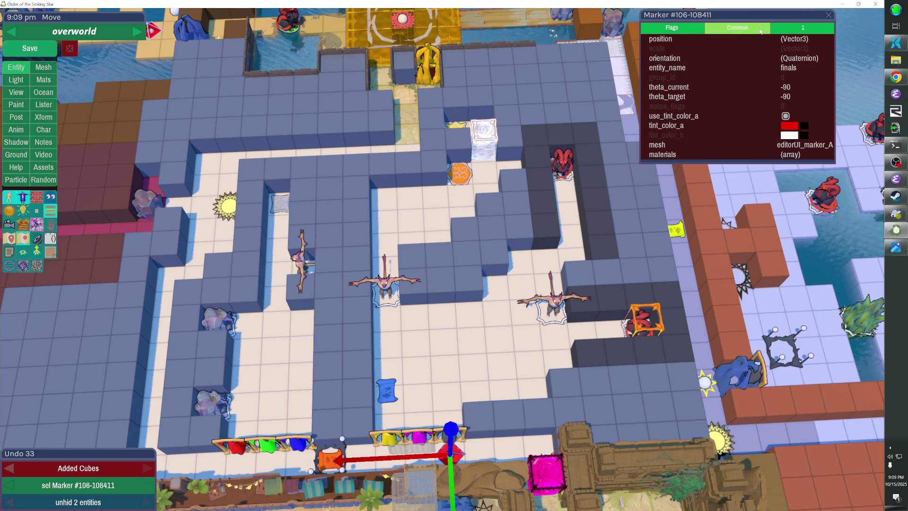
{"action": "key", "text": "Escape"}
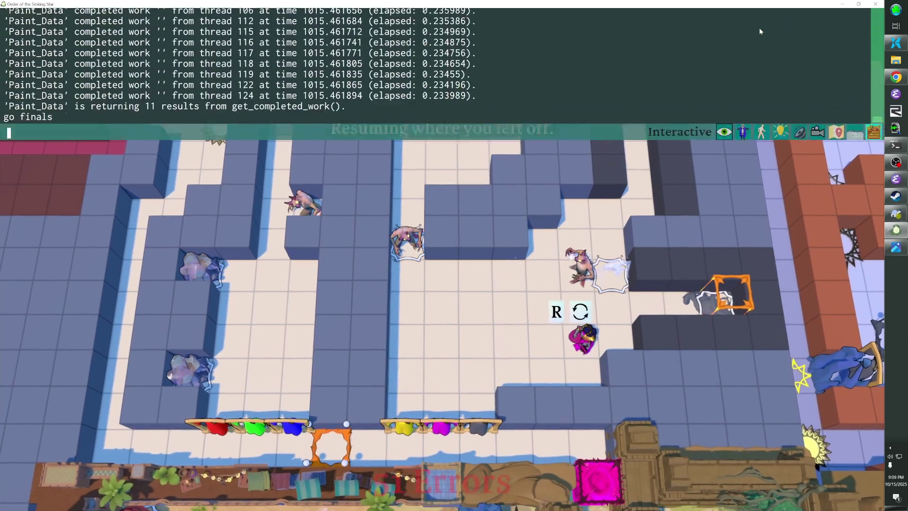
Step around, rewind, and walk up to pick up the Bard Outfit.
{"action": "key", "text": "Left"}
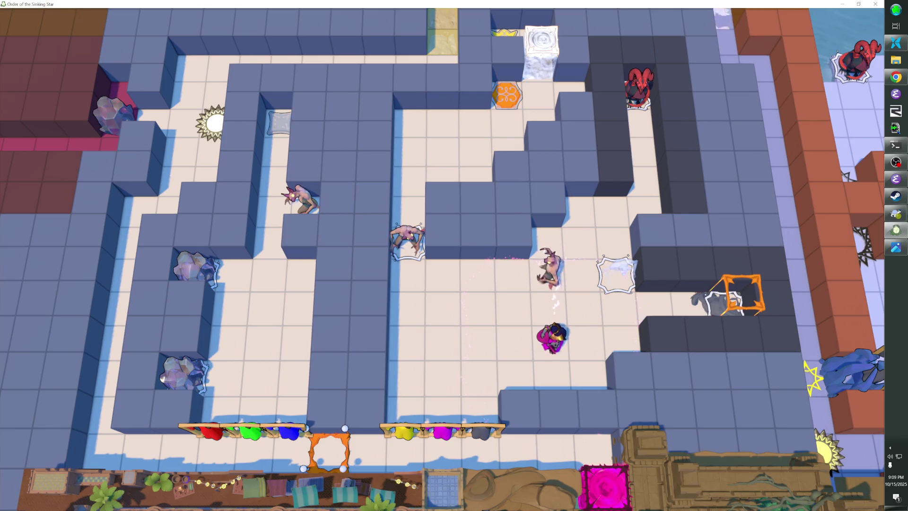
{"action": "key", "text": "Right"}
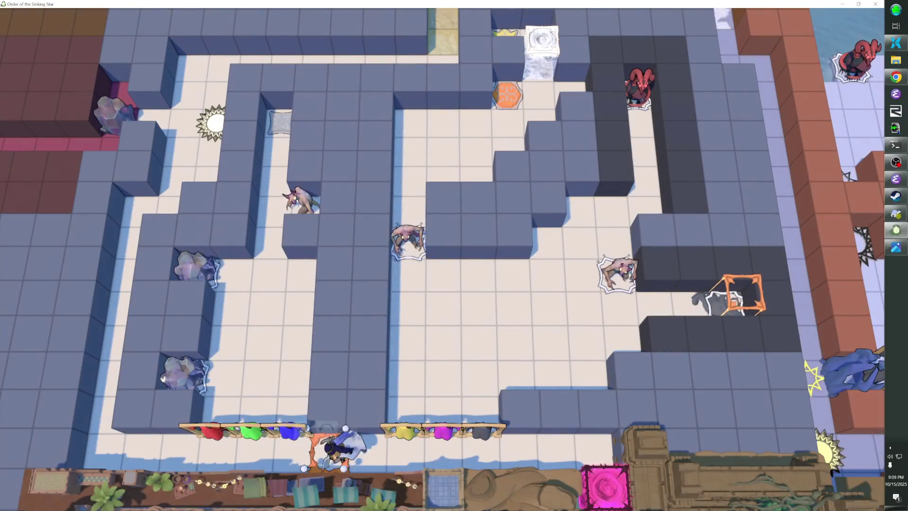
{"action": "key", "text": "Right"}
{"action": "key", "text": "Up"}
{"action": "key", "text": "Up"}
{"action": "key", "text": "Right"}
{"action": "key", "text": "Right"}
Walk the bard across the floor to the rack, dropping the Bard Outfit.
{"action": "key", "text": "Right"}
{"action": "key", "text": "Left"}
{"action": "key", "text": "Left"}
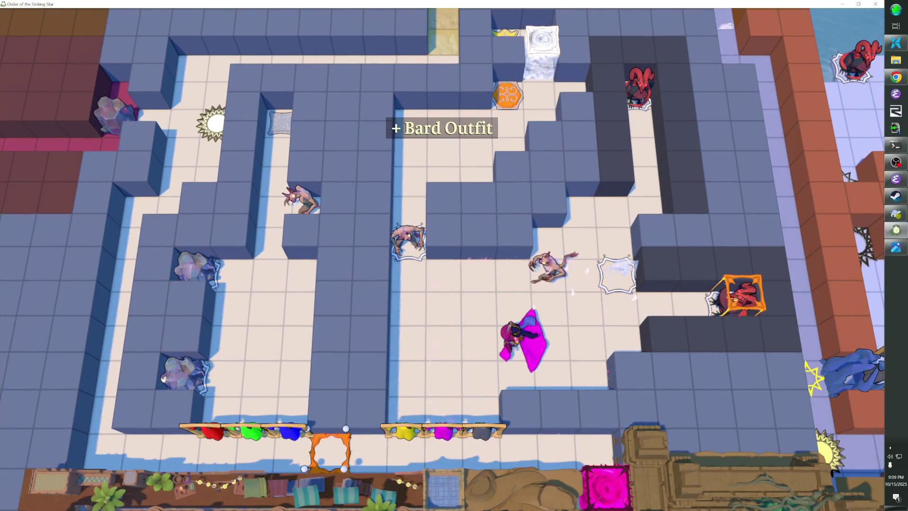
{"action": "key", "text": "Right"}
{"action": "key", "text": "Right"}
{"action": "key", "text": "Right"}
{"action": "key", "text": "Left"}
{"action": "key", "text": "Left"}
{"action": "key", "text": "Left"}
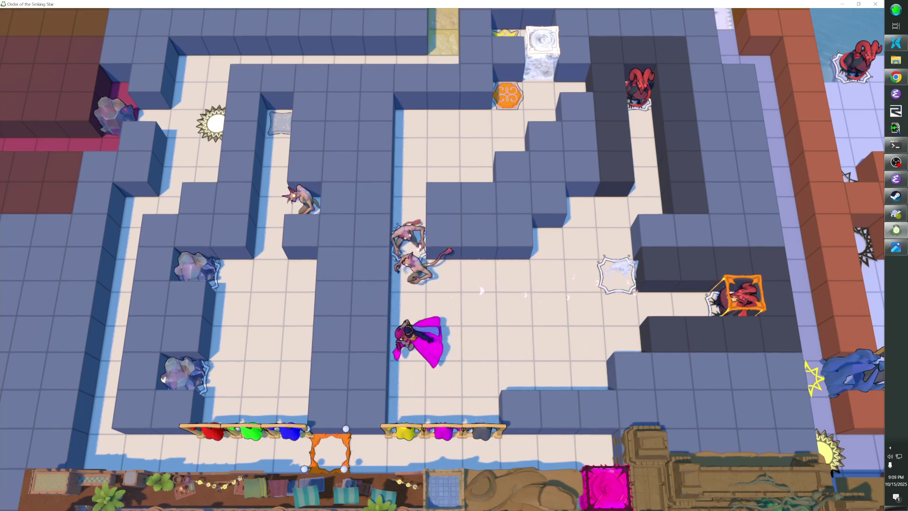
{"action": "key", "text": "Down"}
{"action": "key", "text": "Down"}
{"action": "key", "text": "Down"}
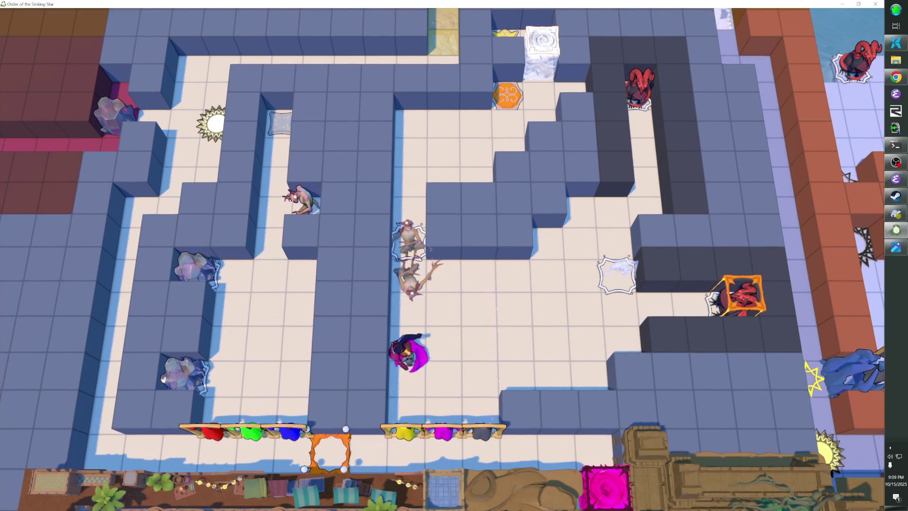
Take the Priestess Outfit, visit the orange hexagon tile, and drop it at the rack.
{"action": "key", "text": "Up"}
{"action": "key", "text": "Up"}
{"action": "key", "text": "Up"}
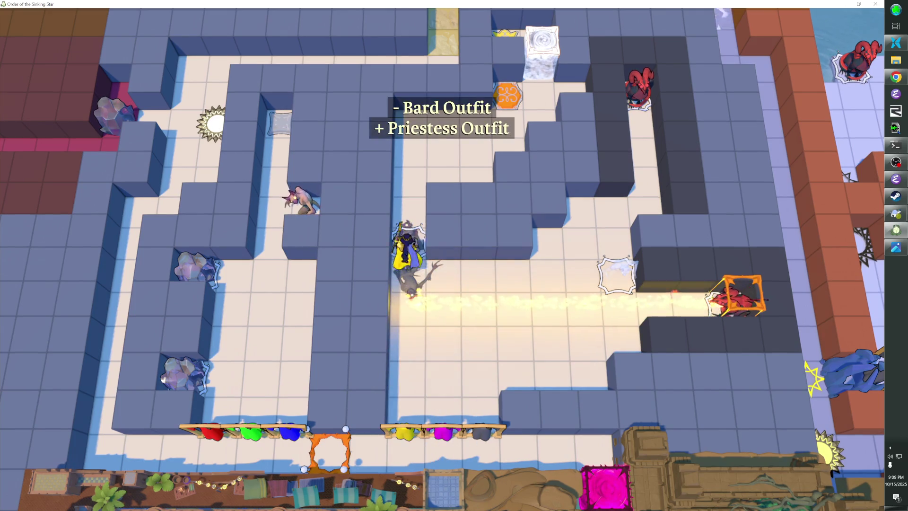
{"action": "key", "text": "Right"}
{"action": "key", "text": "Right"}
{"action": "key", "text": "Up"}
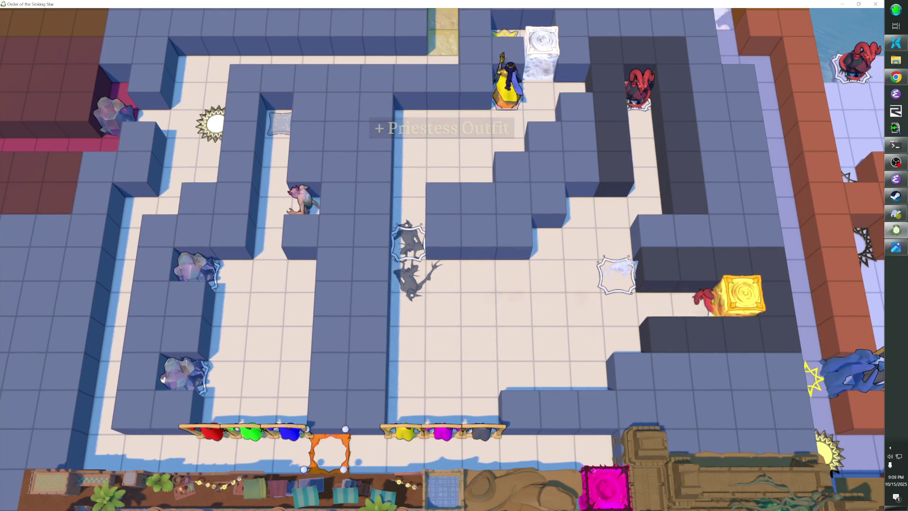
{"action": "key", "text": "Down"}
{"action": "key", "text": "Left"}
{"action": "key", "text": "Left"}
{"action": "key", "text": "Down"}
{"action": "key", "text": "Down"}
{"action": "key", "text": "Down"}
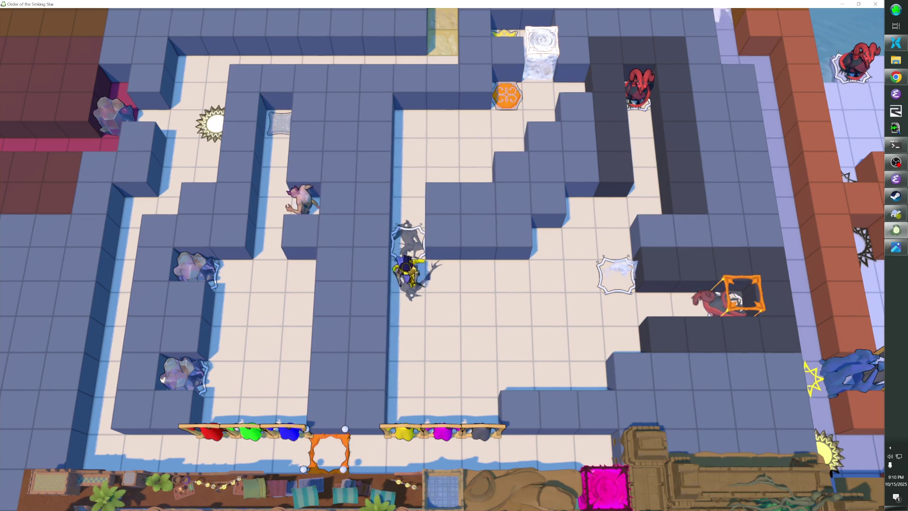
Switch back to the Bard Outfit at the magenta rack and step onto the orange hexagon.
{"action": "key", "text": "Right"}
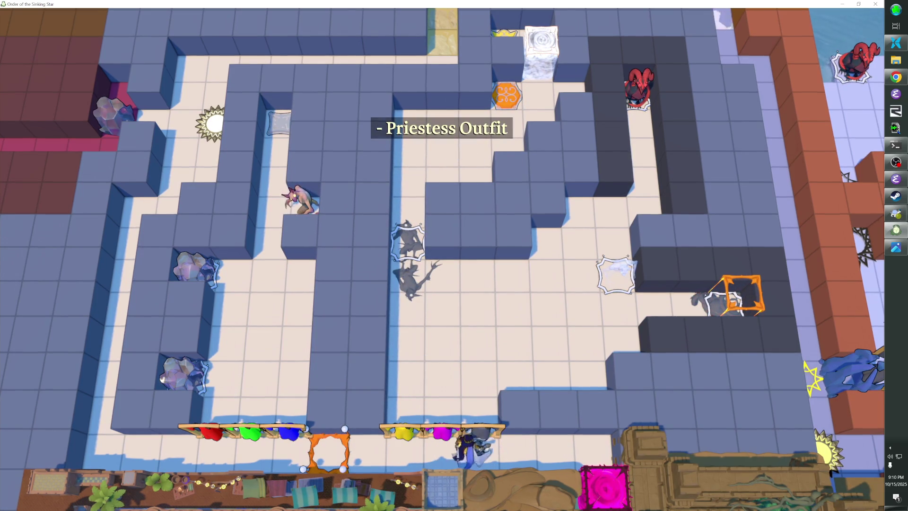
{"action": "key", "text": "Up"}
{"action": "key", "text": "Up"}
{"action": "key", "text": "Up"}
{"action": "key", "text": "Left"}
{"action": "key", "text": "Up"}
{"action": "key", "text": "Up"}
{"action": "key", "text": "Up"}
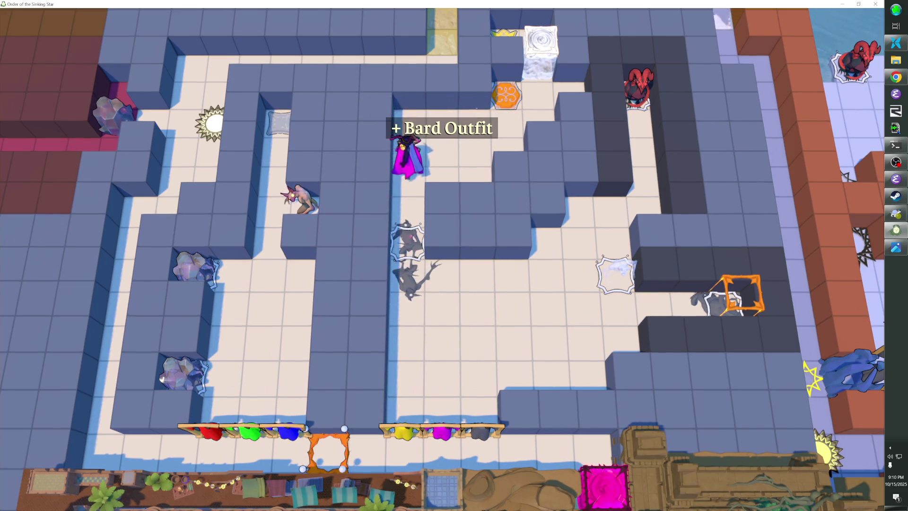
{"action": "key", "text": "Right"}
{"action": "key", "text": "Right"}
{"action": "key", "text": "Right"}
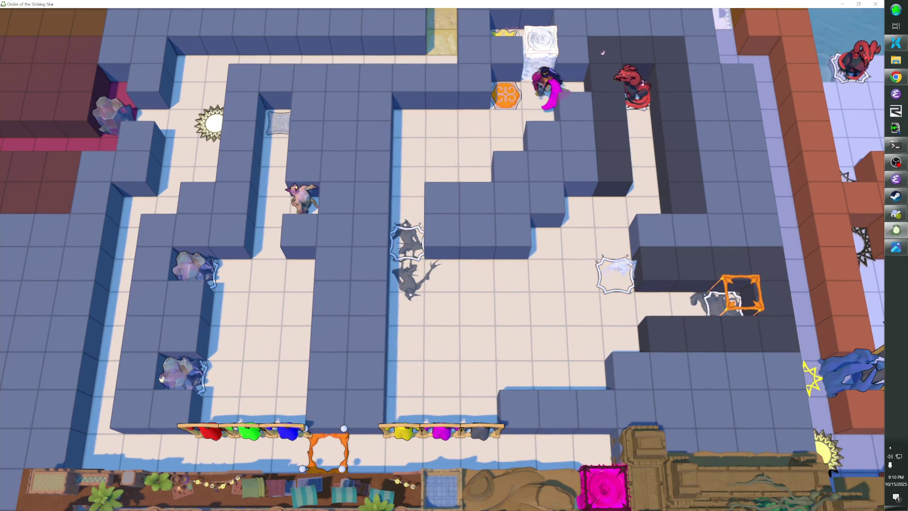
{"action": "key", "text": "Left"}
Walk back down the corridor over the magenta bar onto the light floor.
{"action": "key", "text": "Left"}
{"action": "key", "text": "Left"}
{"action": "key", "text": "Left"}
{"action": "key", "text": "Down"}
{"action": "key", "text": "Down"}
{"action": "key", "text": "Down"}
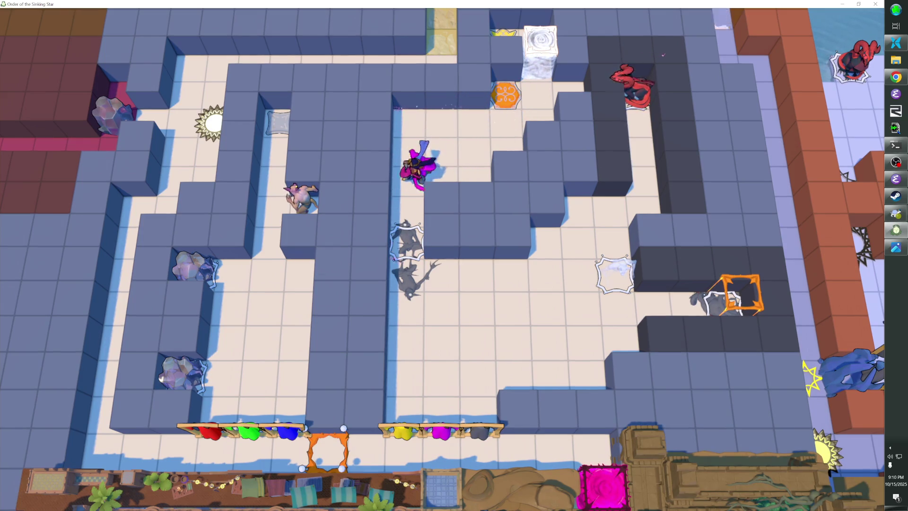
{"action": "key", "text": "Down"}
{"action": "key", "text": "Down"}
{"action": "key", "text": "Down"}
{"action": "key", "text": "Down"}
{"action": "key", "text": "Left"}
{"action": "key", "text": "Down"}
{"action": "key", "text": "Left"}
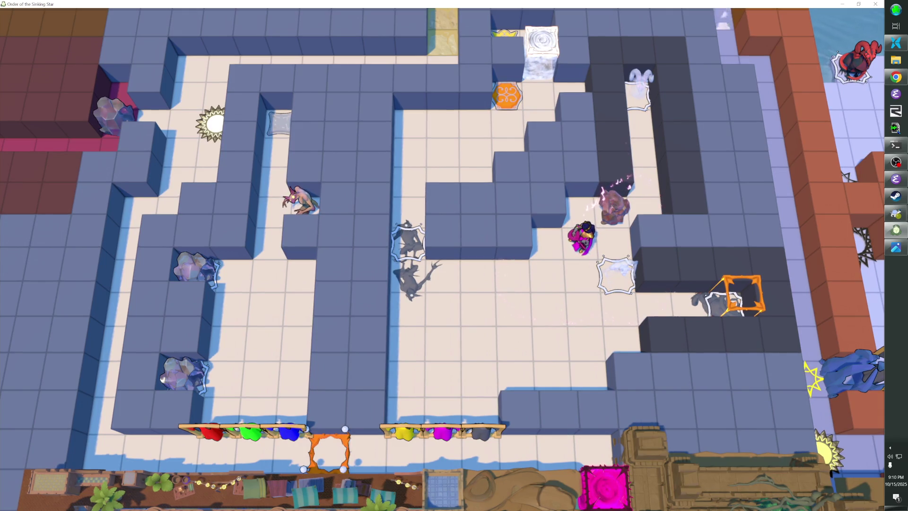
Push the boulder one tile right along the dark wall, then return to the editor.
{"action": "key", "text": "Left"}
{"action": "key", "text": "Right"}
{"action": "key", "text": "Right"}
{"action": "key", "text": "Left"}
{"action": "key", "text": "Right"}
{"action": "key", "text": "Left"}
{"action": "key", "text": "Right"}
{"action": "key", "text": "Right"}
{"action": "key", "text": "Left"}
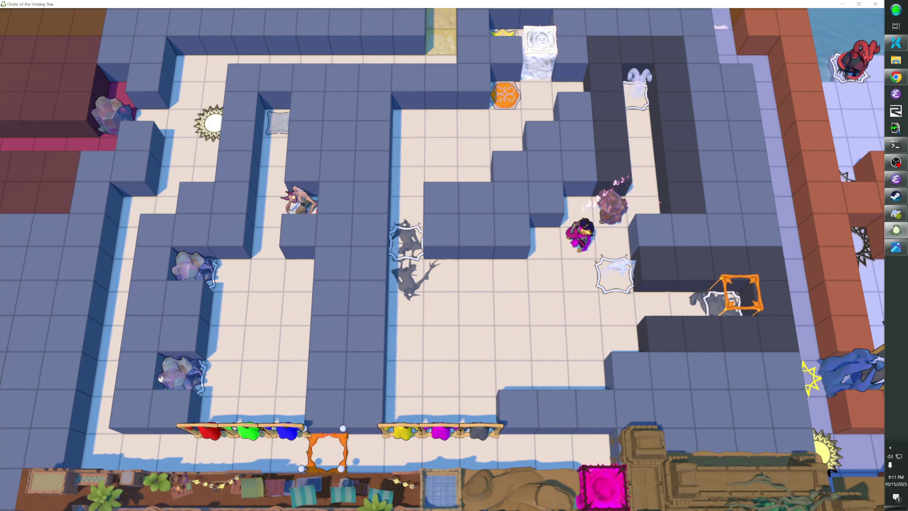
{"action": "key", "text": "F1"}
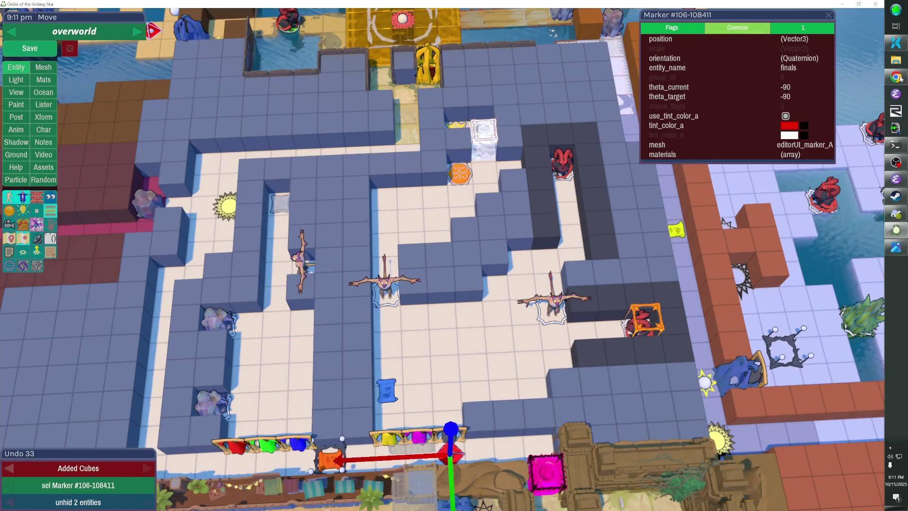
Add two blue cubes to the central block's right edge and start a playtest.
{"action": "left_click", "coordinate": [523, 259]}
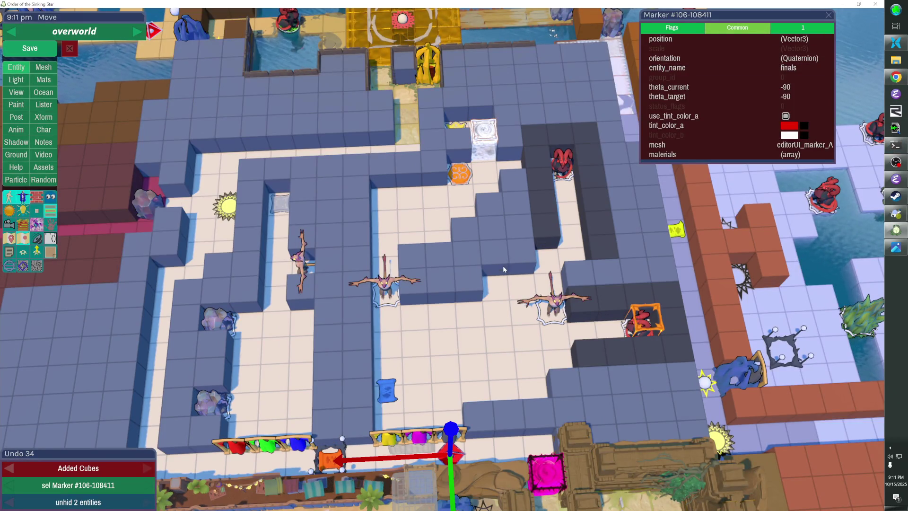
{"action": "left_click", "coordinate": [503, 266]}
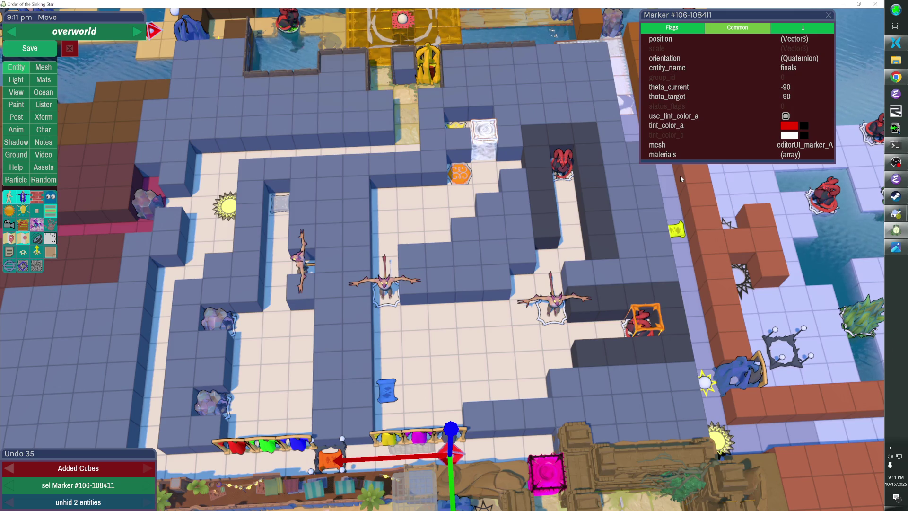
{"action": "key", "text": "Escape"}
{"action": "key", "text": "Up"}
{"action": "key", "text": "Up"}
{"action": "key", "text": "Up"}
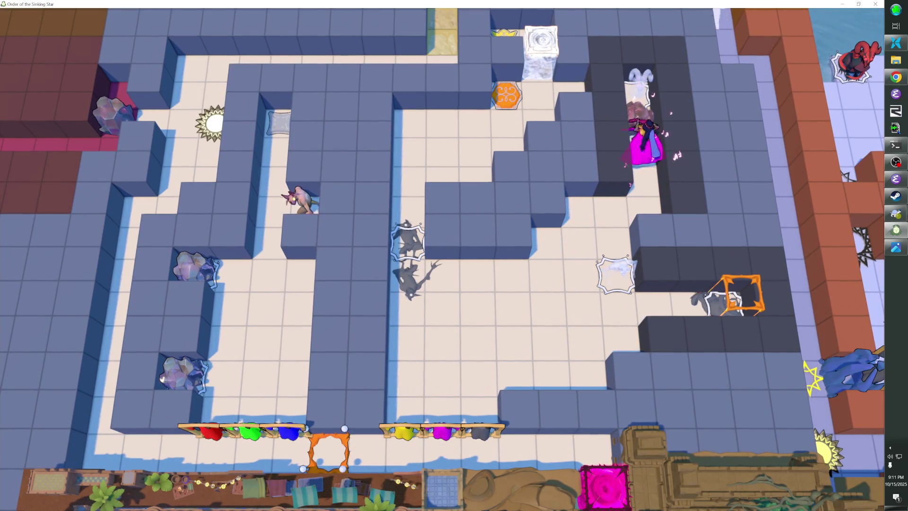
{"action": "key", "text": "z"}
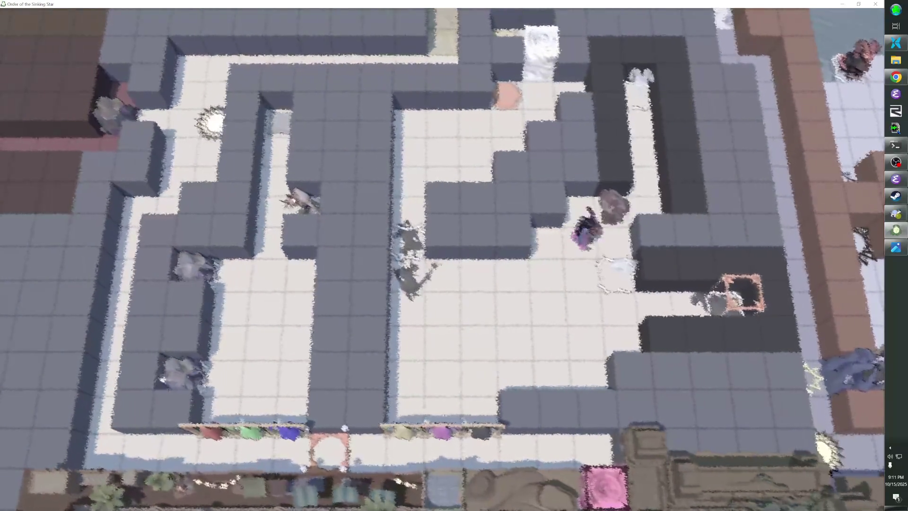
{"action": "key", "text": "Down"}
{"action": "key", "text": "Left"}
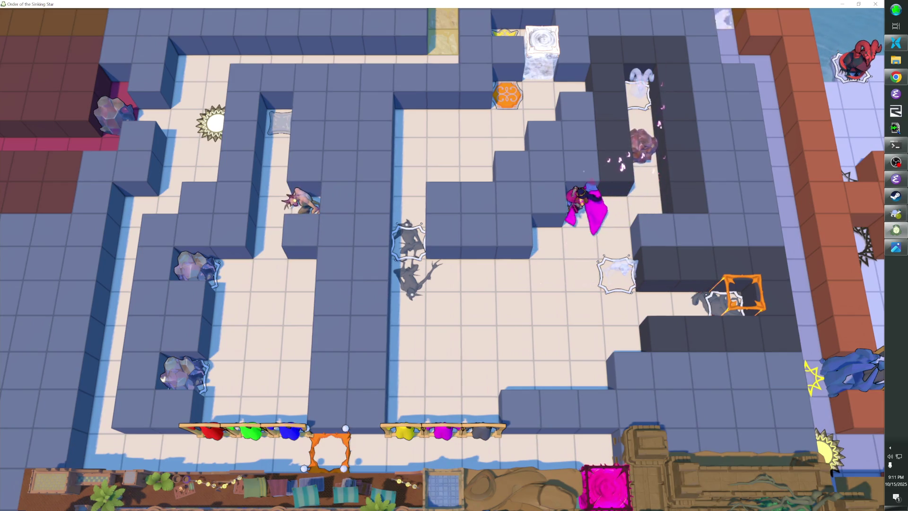
{"action": "key", "text": "Down"}
{"action": "key", "text": "z"}
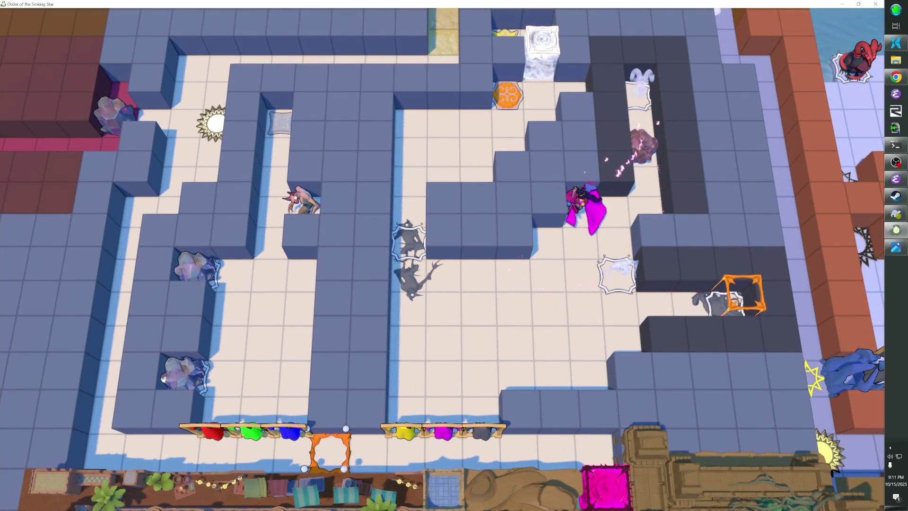
{"action": "key", "text": "Right"}
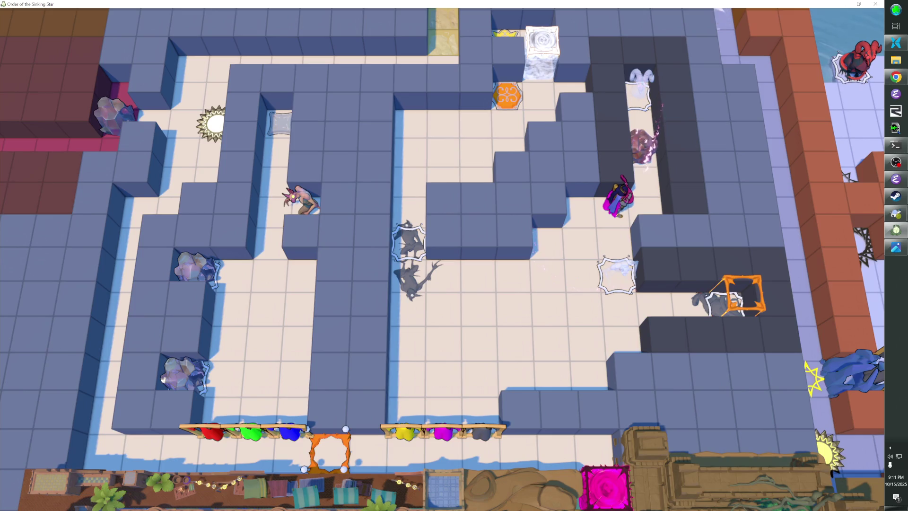
{"action": "key", "text": "Down"}
{"action": "key", "text": "Left"}
{"action": "key", "text": "Down"}
{"action": "key", "text": "Left"}
{"action": "key", "text": "Left"}
{"action": "key", "text": "Right"}
{"action": "key", "text": "Right"}
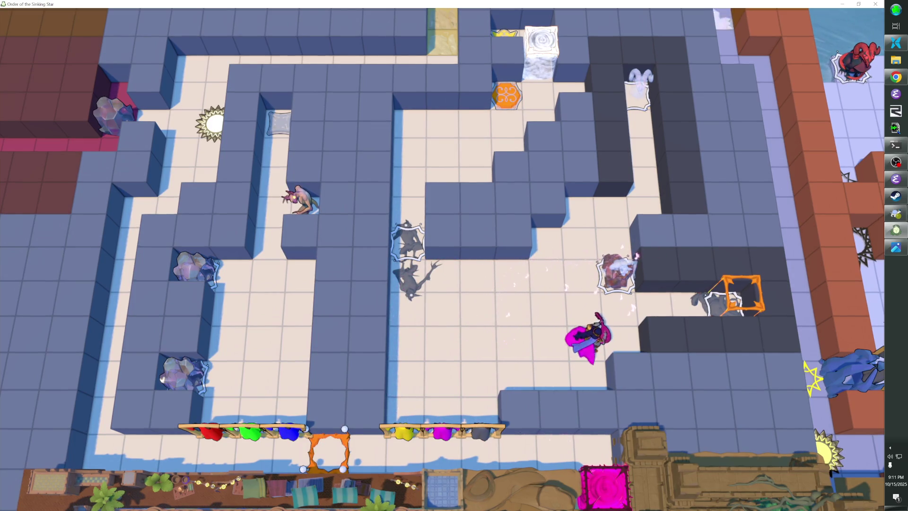
{"action": "key", "text": "Left"}
{"action": "key", "text": "Up"}
{"action": "key", "text": "Right"}
{"action": "key", "text": "Right"}
{"action": "key", "text": "Down"}
{"action": "key", "text": "Left"}
{"action": "key", "text": "Left"}
{"action": "key", "text": "Up"}
{"action": "key", "text": "Up"}
{"action": "key", "text": "Right"}
{"action": "key", "text": "Right"}
{"action": "key", "text": "Down"}
{"action": "key", "text": "Left"}
{"action": "key", "text": "Left"}
{"action": "key", "text": "Down"}
{"action": "key", "text": "Right"}
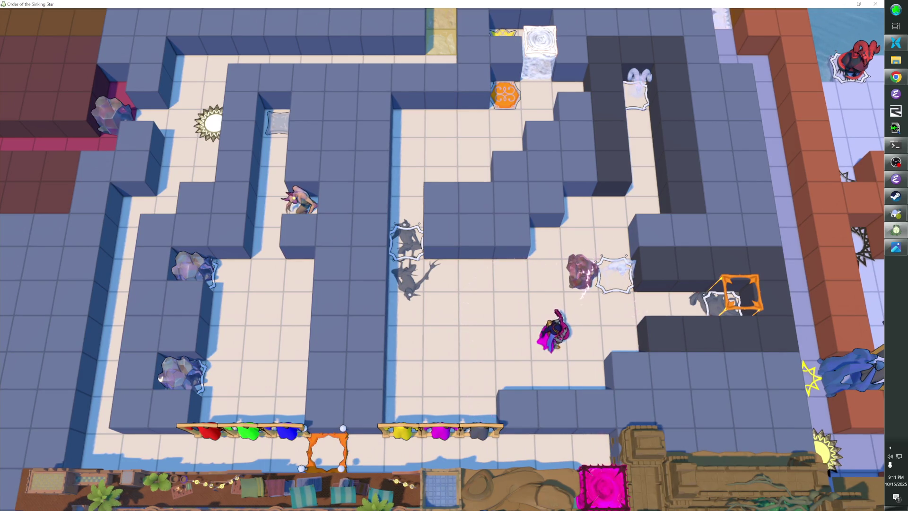
{"action": "key", "text": "Tab"}
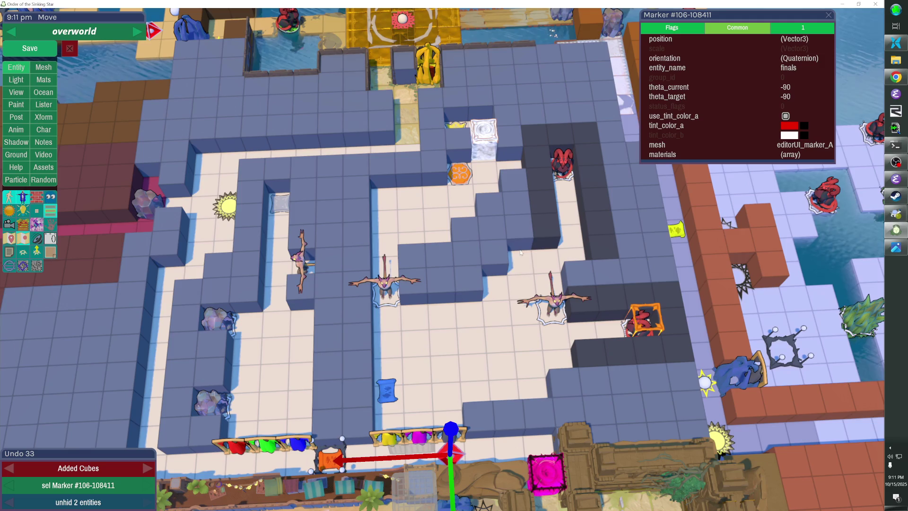
Fill two gaps in the maze walls with cubes and launch the level with F5.
{"action": "left_click", "coordinate": [491, 277]}
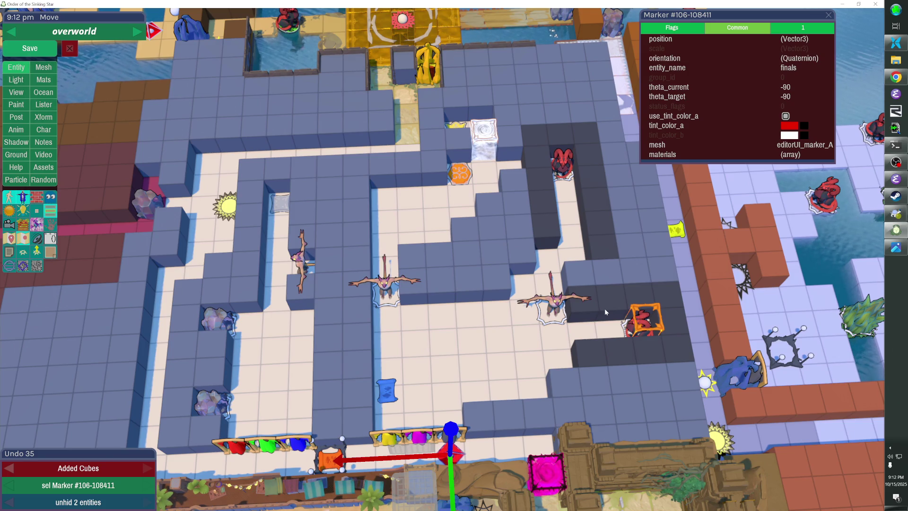
{"action": "left_click", "coordinate": [523, 273]}
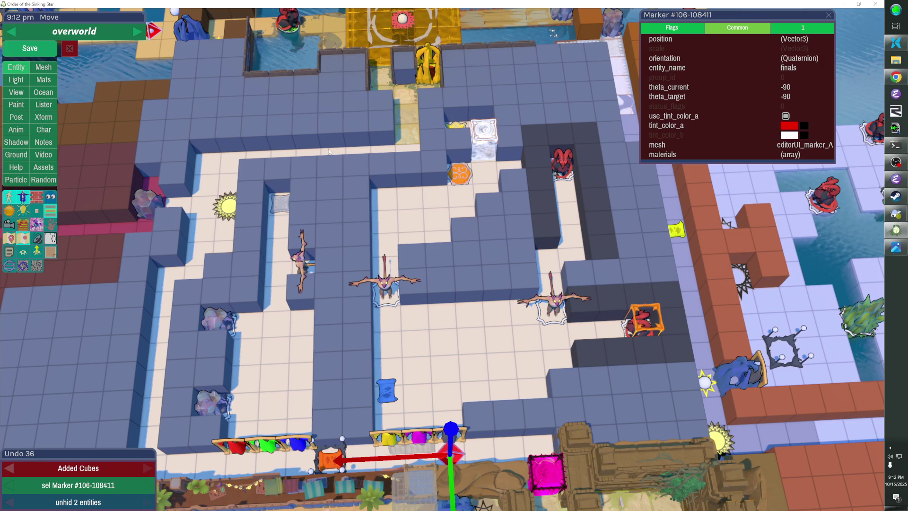
{"action": "key", "text": "F5"}
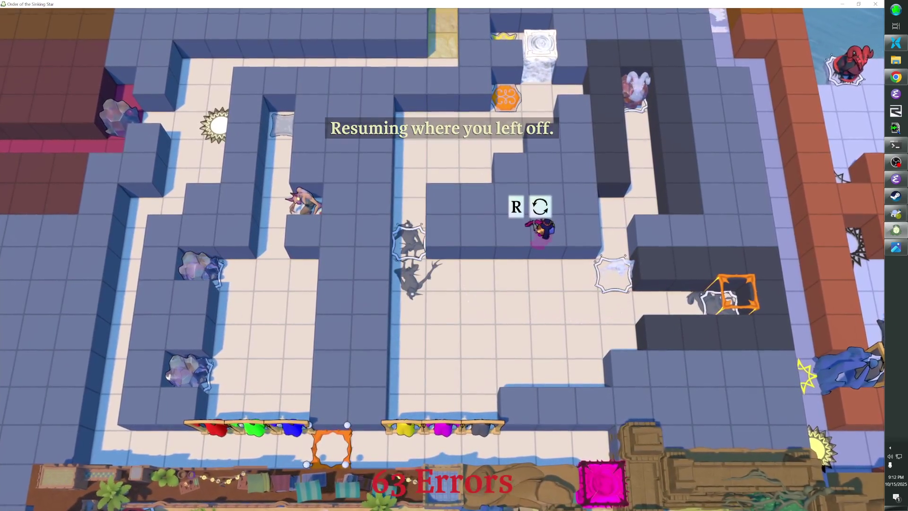
Walk the character down-left into the orange frame and back out.
{"action": "key", "text": "Down"}
{"action": "key", "text": "Down"}
{"action": "key", "text": "Down"}
{"action": "key", "text": "Left"}
{"action": "key", "text": "Left"}
{"action": "key", "text": "Left"}
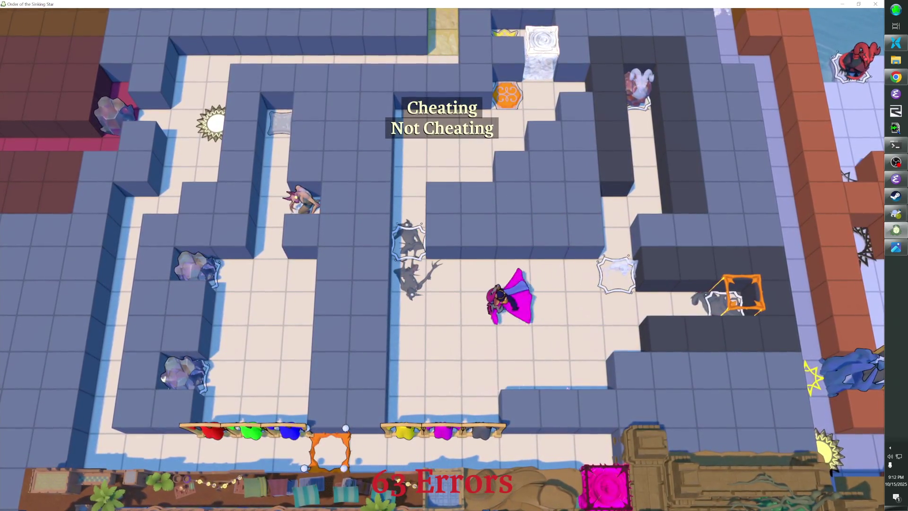
{"action": "key", "text": "Down"}
{"action": "key", "text": "Down"}
{"action": "key", "text": "Down"}
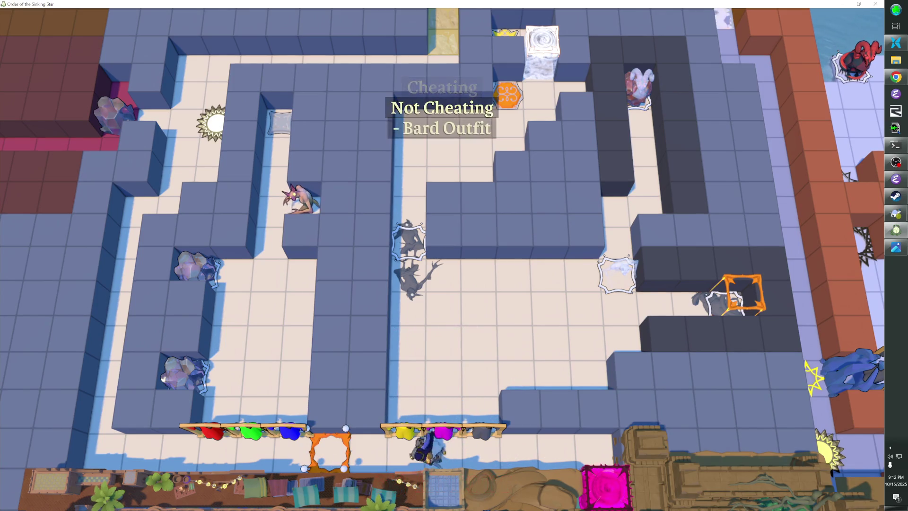
{"action": "key", "text": "Left"}
{"action": "key", "text": "Left"}
{"action": "key", "text": "Left"}
{"action": "key", "text": "Right"}
{"action": "key", "text": "Right"}
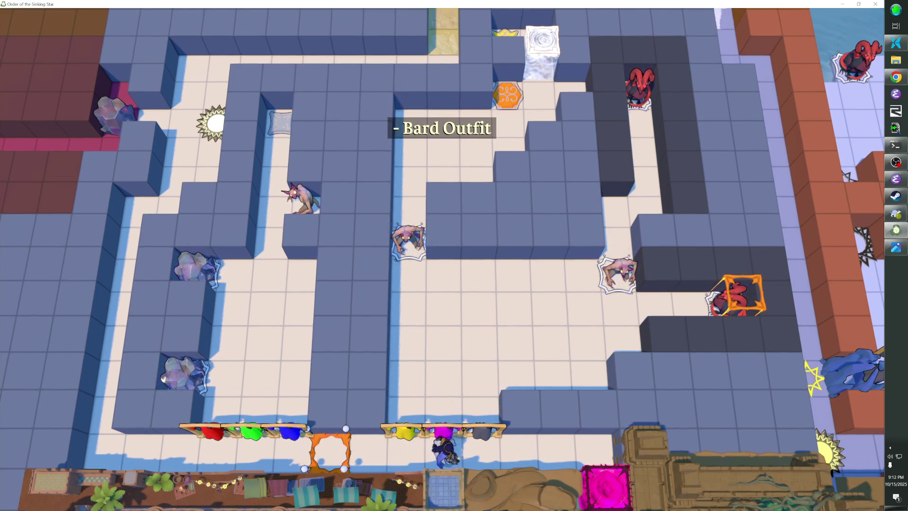
Walk up the right-hand corridor toward the ram statue.
{"action": "key", "text": "Right"}
{"action": "key", "text": "Right"}
{"action": "key", "text": "Right"}
{"action": "key", "text": "Up"}
{"action": "key", "text": "Up"}
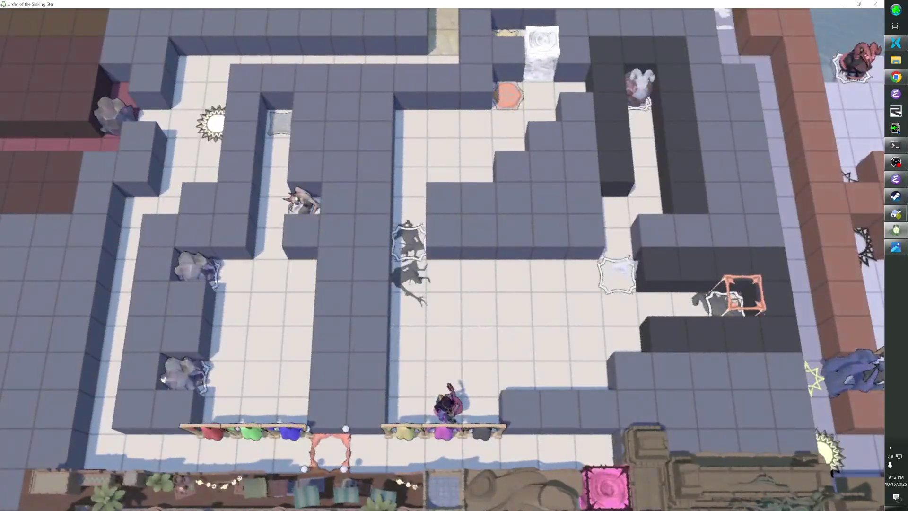
{"action": "key", "text": "Up"}
{"action": "key", "text": "Right"}
{"action": "key", "text": "Right"}
{"action": "key", "text": "Right"}
{"action": "key", "text": "Up"}
{"action": "key", "text": "Up"}
{"action": "key", "text": "Up"}
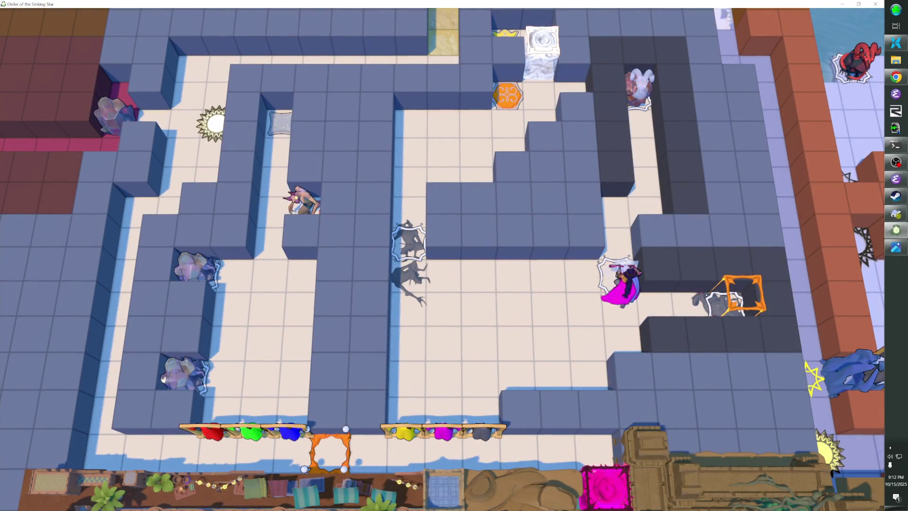
{"action": "key", "text": "Right"}
{"action": "key", "text": "Up"}
{"action": "key", "text": "Up"}
{"action": "key", "text": "Up"}
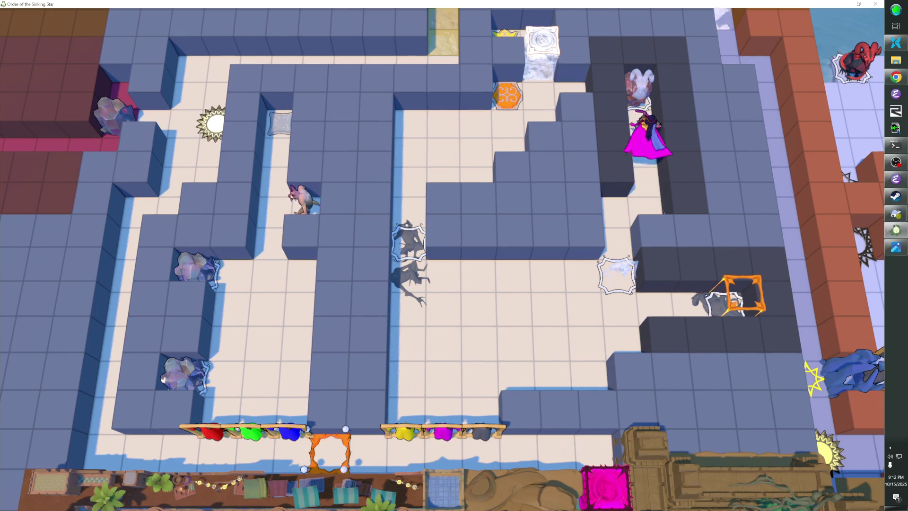
Pull the rock into the spiky frame, then return to the editor and undo the cube additions.
{"action": "key", "text": "Down"}
{"action": "key", "text": "Down"}
{"action": "key", "text": "Left"}
{"action": "key", "text": "Down"}
{"action": "key", "text": "Down"}
{"action": "key", "text": "Down"}
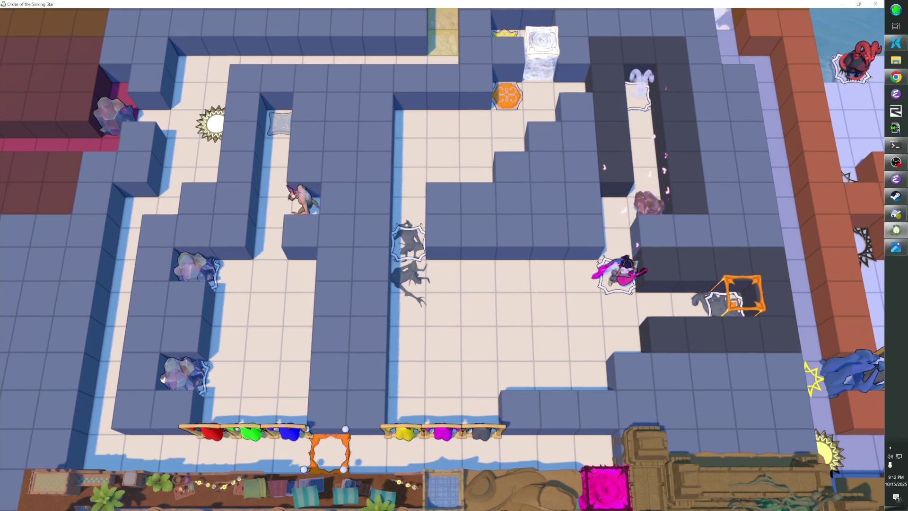
{"action": "key", "text": "Down"}
{"action": "key", "text": "Down"}
{"action": "key", "text": "Left"}
{"action": "key", "text": "Left"}
{"action": "key", "text": "Left"}
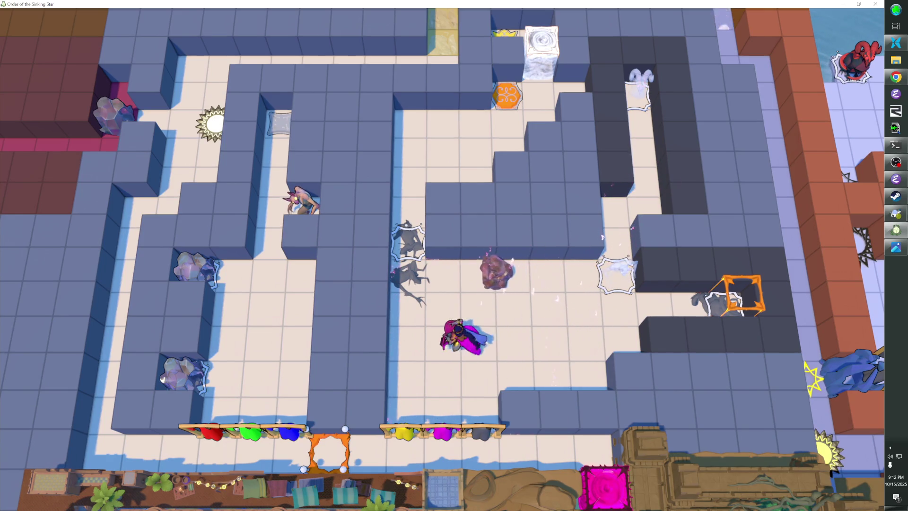
{"action": "key", "text": "Right"}
{"action": "key", "text": "Right"}
{"action": "key", "text": "Right"}
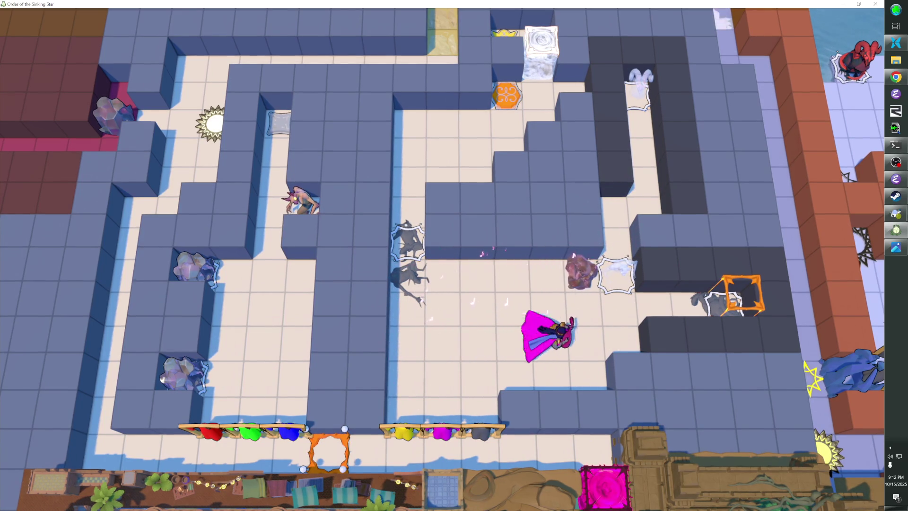
{"action": "key", "text": "Left"}
{"action": "key", "text": "Left"}
{"action": "key", "text": "Left"}
{"action": "key", "text": "Down"}
{"action": "key", "text": "Down"}
{"action": "key", "text": "Down"}
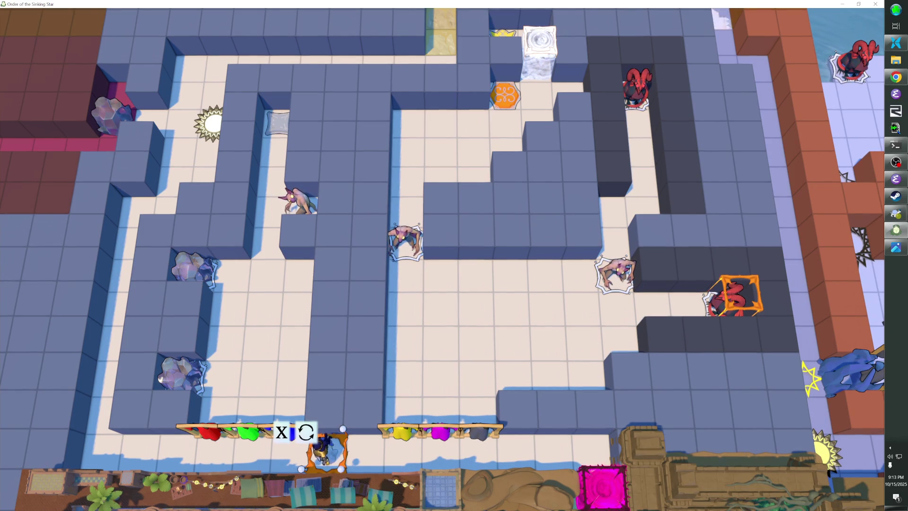
{"action": "key", "text": "F1"}
{"action": "key", "text": "ctrl+z"}
{"action": "key", "text": "ctrl+z"}
{"action": "key", "text": "ctrl+z"}
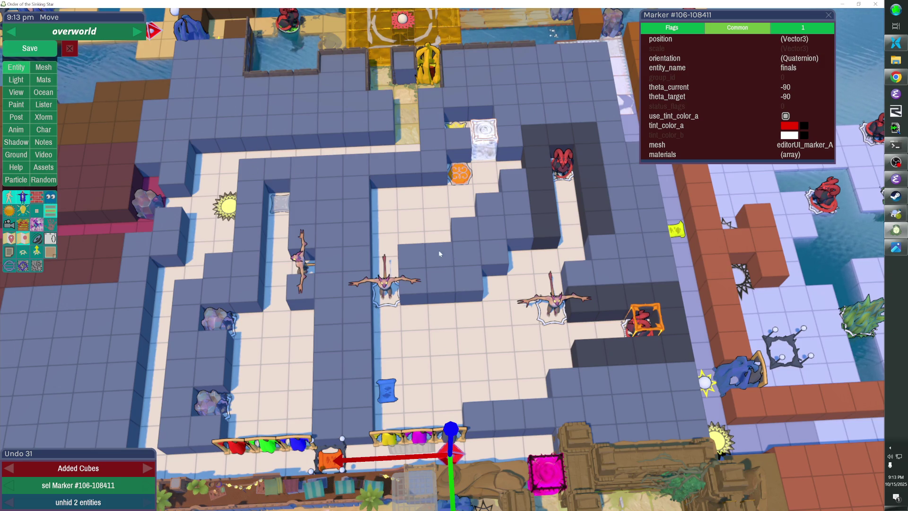
Delete four central wall cubes, add one cube on the floor, and select the right-hand monster.
{"action": "left_click_drag", "start_coordinate": [468, 257], "coordinate": [434, 324]}
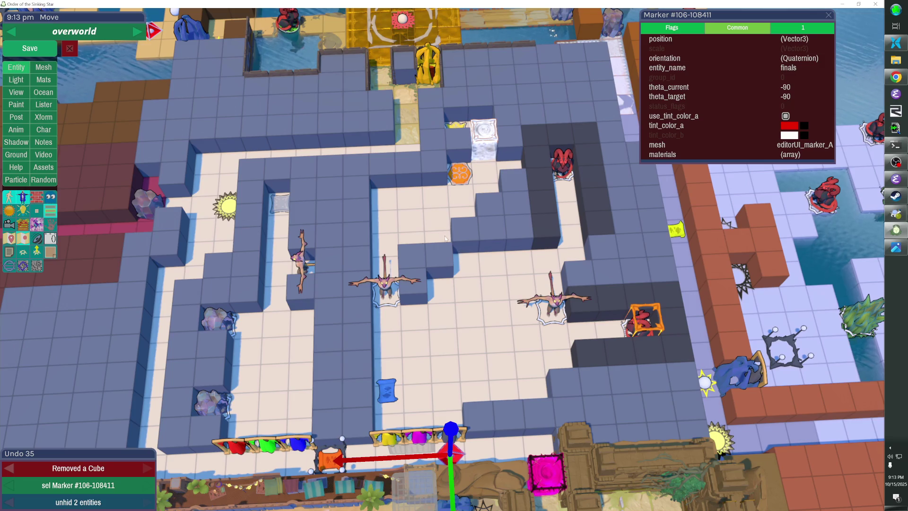
{"action": "left_click", "coordinate": [465, 275]}
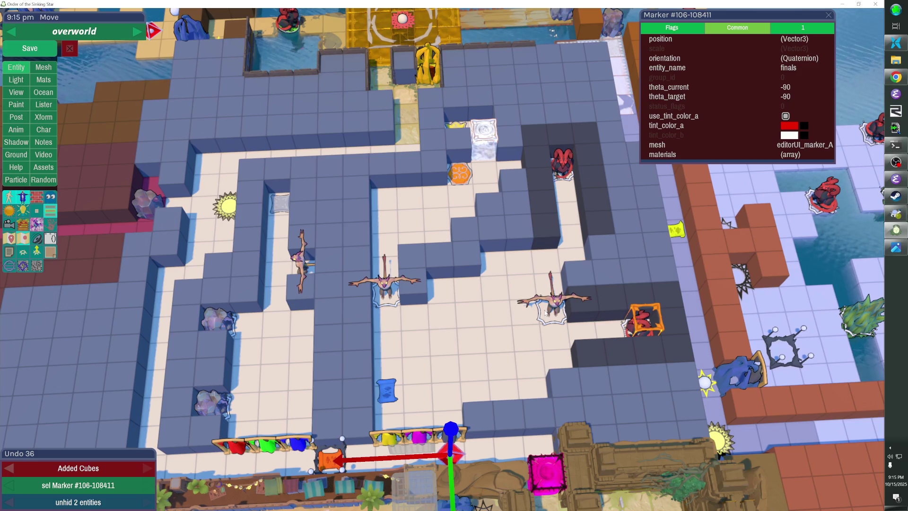
{"action": "left_click", "coordinate": [546, 313]}
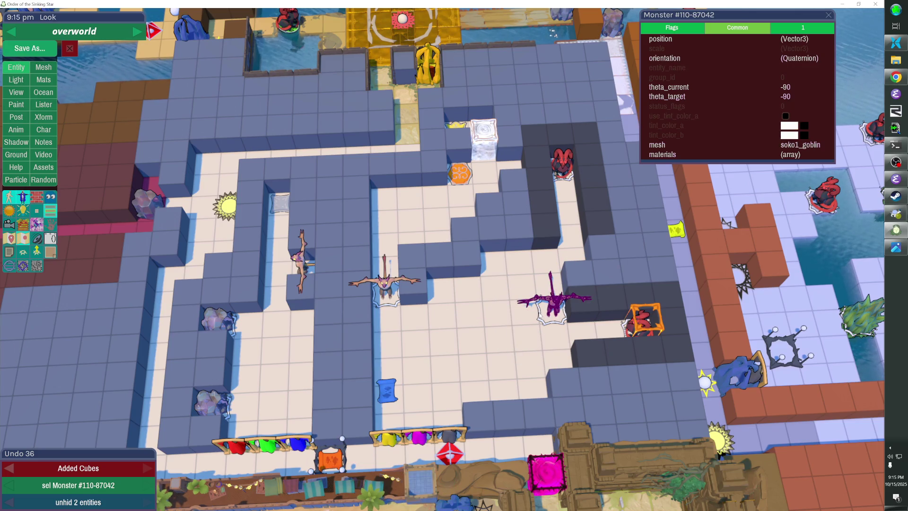
Move the goblin one tile left, rotate it twice, then undo those moves and rotations.
{"action": "left_click_drag", "start_coordinate": [545, 312], "coordinate": [540, 316]}
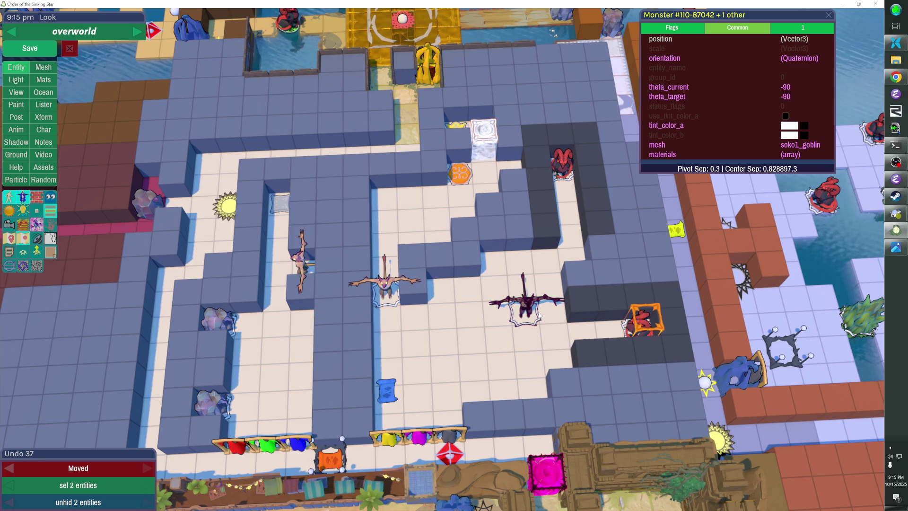
{"action": "key", "text": "r"}
{"action": "key", "text": "r"}
{"action": "key", "text": "Right"}
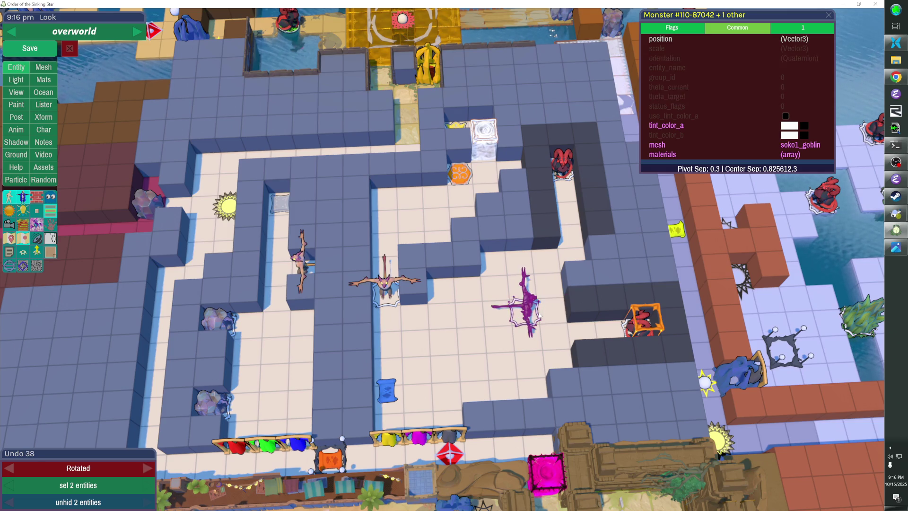
{"action": "key", "text": "ctrl+z"}
{"action": "key", "text": "ctrl+z"}
{"action": "key", "text": "ctrl+z"}
{"action": "key", "text": "ctrl+z"}
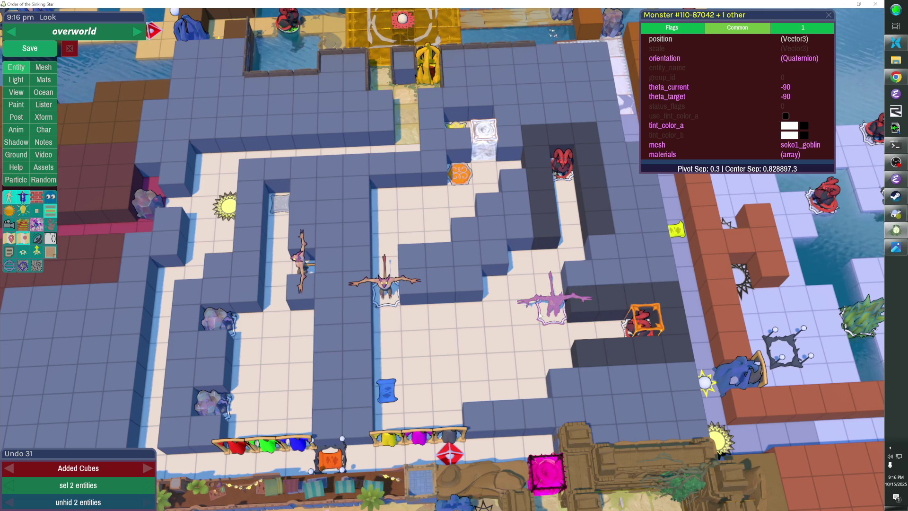
Twice remove three cubes from the central wall and undo the removals.
{"action": "left_click", "coordinate": [498, 265]}
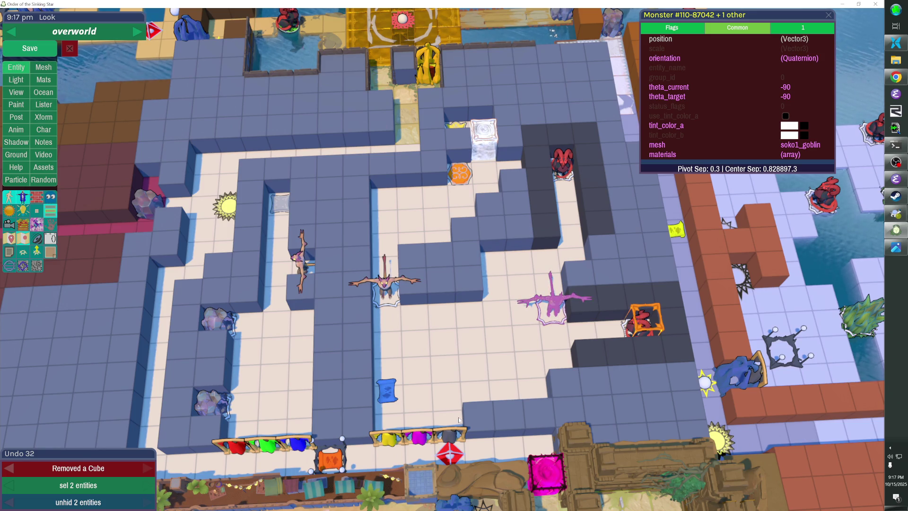
{"action": "left_click", "coordinate": [470, 284]}
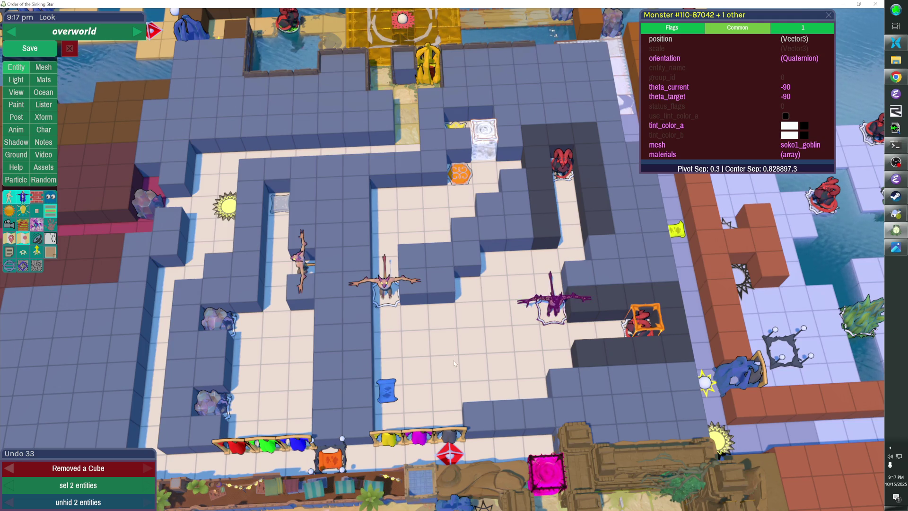
{"action": "left_click", "coordinate": [436, 279]}
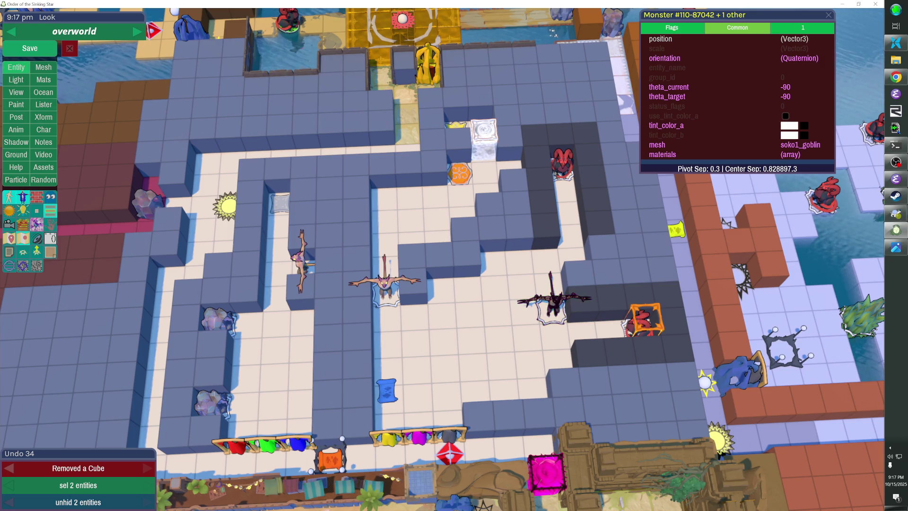
{"action": "key", "text": "ctrl+z"}
{"action": "key", "text": "ctrl+z"}
{"action": "key", "text": "ctrl+z"}
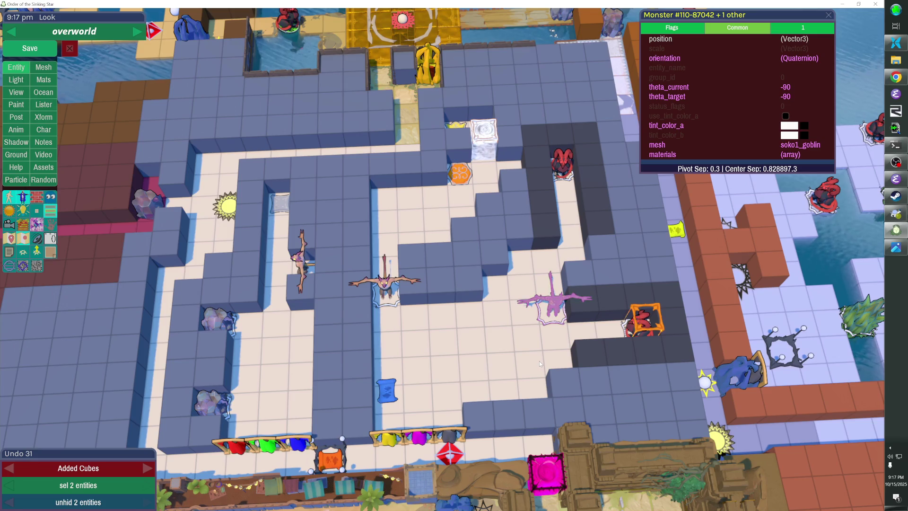
{"action": "left_click", "coordinate": [501, 248]}
{"action": "left_click", "coordinate": [467, 286]}
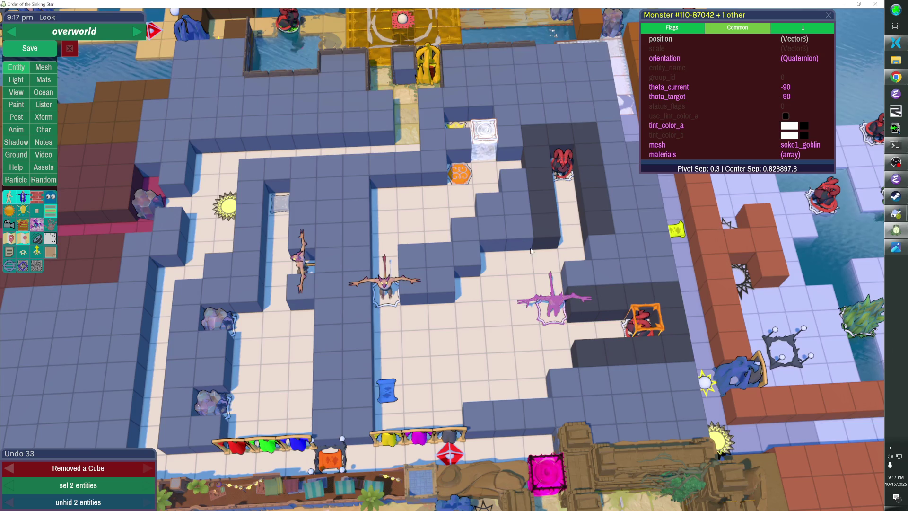
{"action": "left_click", "coordinate": [442, 295]}
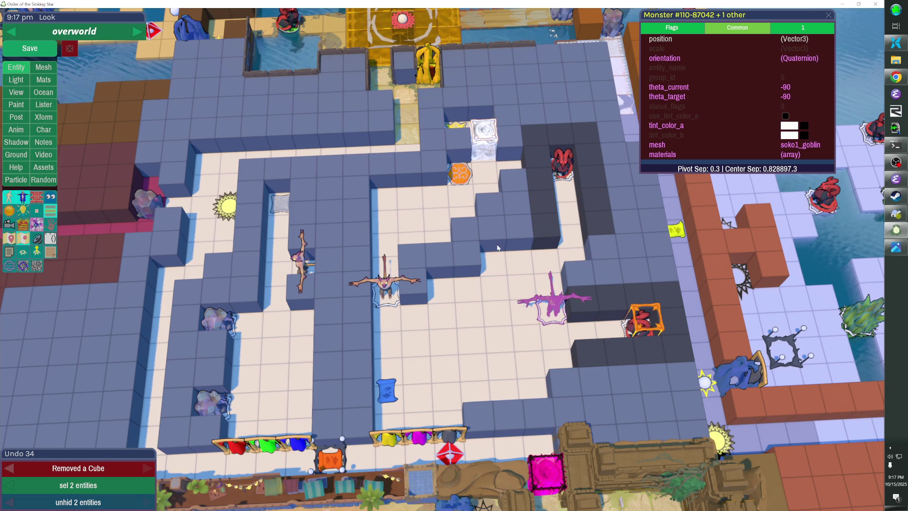
{"action": "key", "text": "ctrl+z"}
{"action": "key", "text": "ctrl+z"}
{"action": "key", "text": "ctrl+z"}
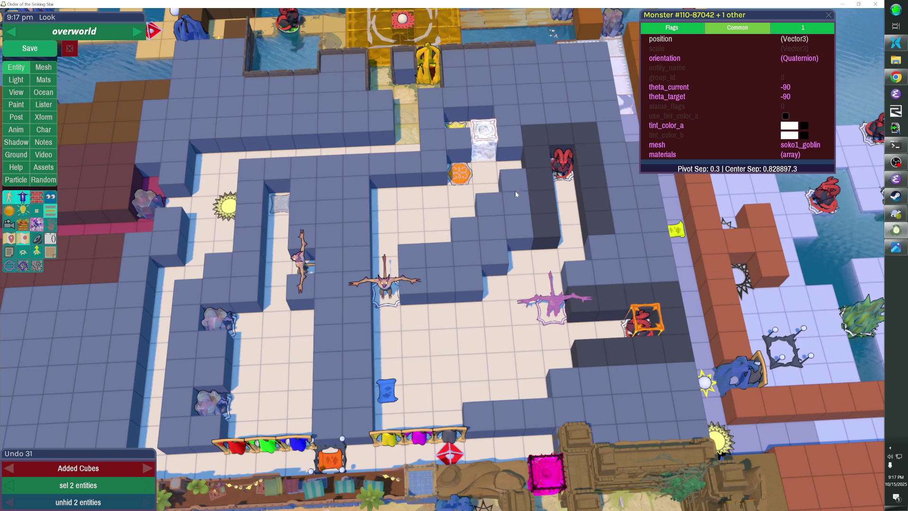
Remove three more wall cubes, undo that, and redo the last undone cube addition.
{"action": "left_click", "coordinate": [498, 254]}
{"action": "left_click", "coordinate": [469, 281]}
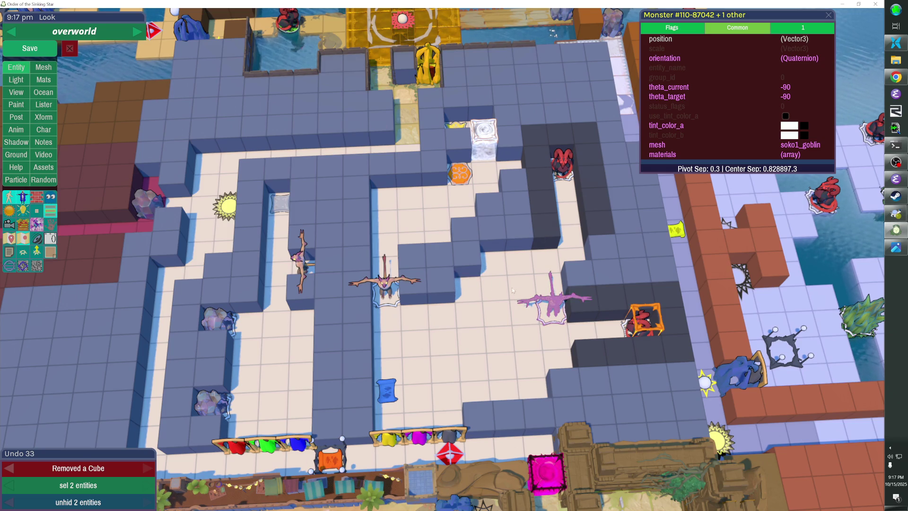
{"action": "left_click", "coordinate": [445, 288]}
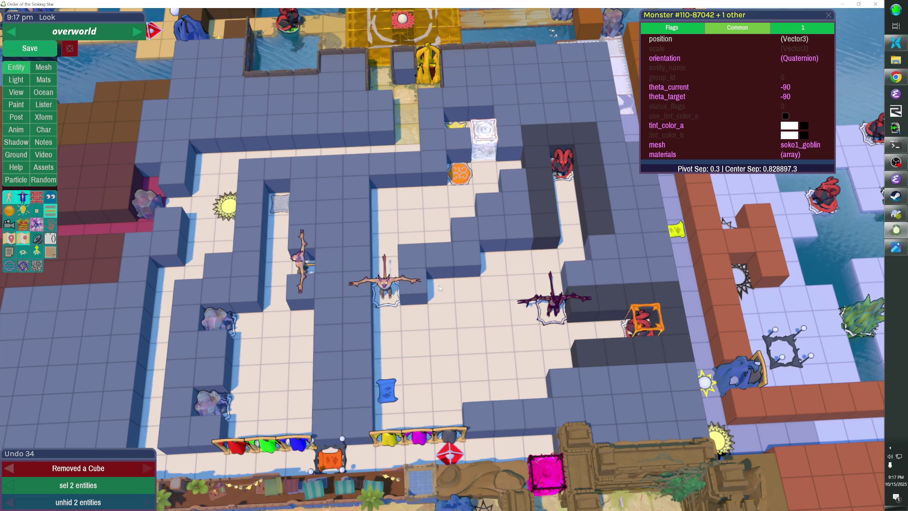
{"action": "key", "text": "ctrl+z"}
{"action": "key", "text": "ctrl+z"}
{"action": "key", "text": "ctrl+z"}
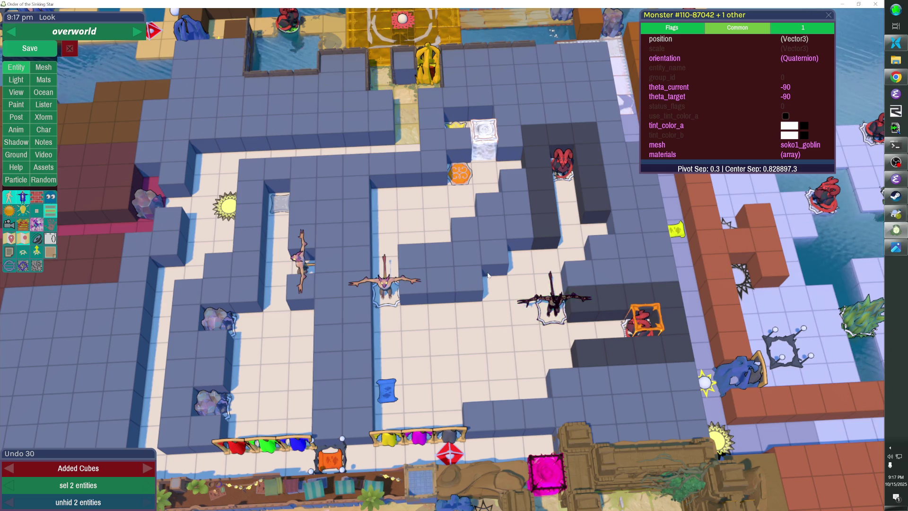
{"action": "key", "text": "ctrl+y"}
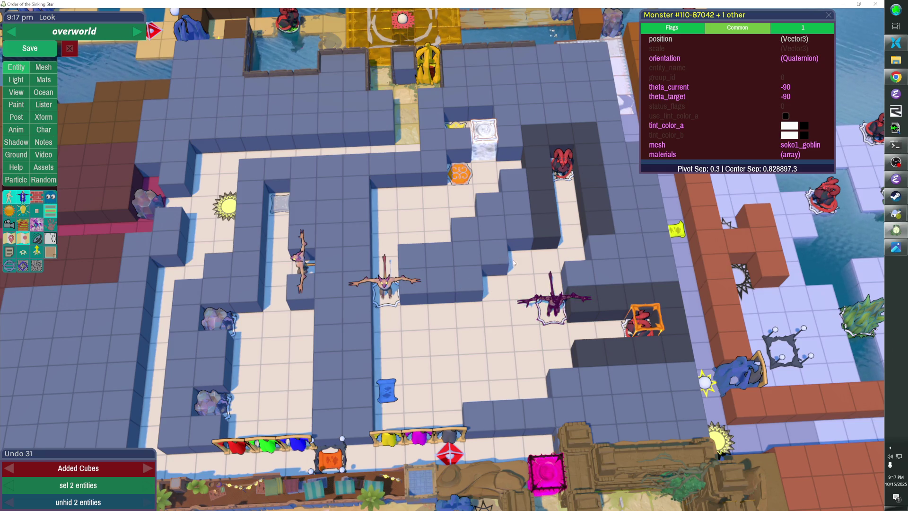
Remove three wall cubes once more, then undo those removals.
{"action": "left_click", "coordinate": [500, 252]}
{"action": "left_click", "coordinate": [472, 287]}
{"action": "left_click", "coordinate": [445, 288]}
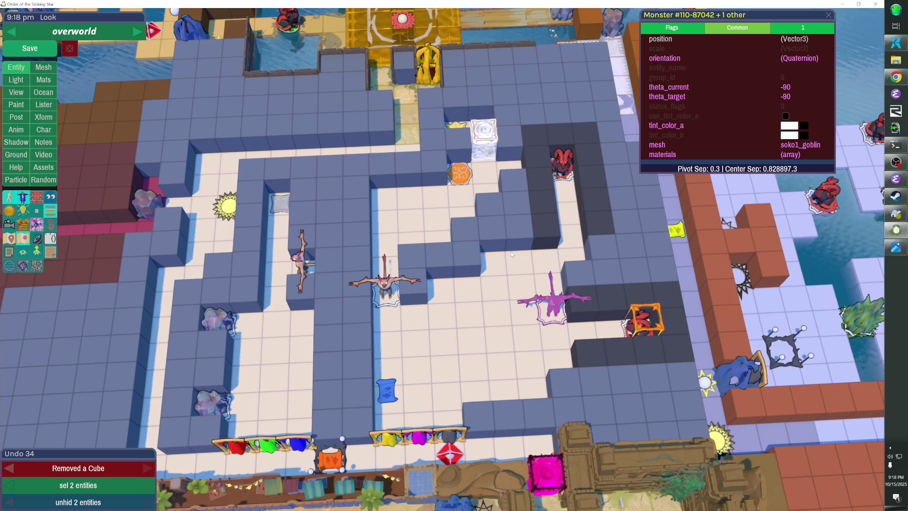
{"action": "key", "text": "ctrl+z"}
{"action": "key", "text": "ctrl+z"}
{"action": "key", "text": "ctrl+z"}
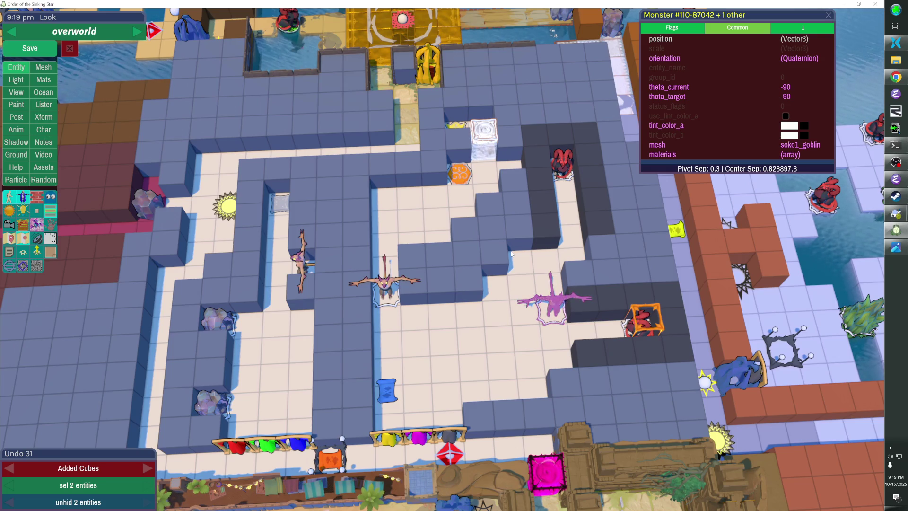
{"action": "scroll", "coordinate": [511, 253], "scroll_direction": "up", "scroll_amount": 2}
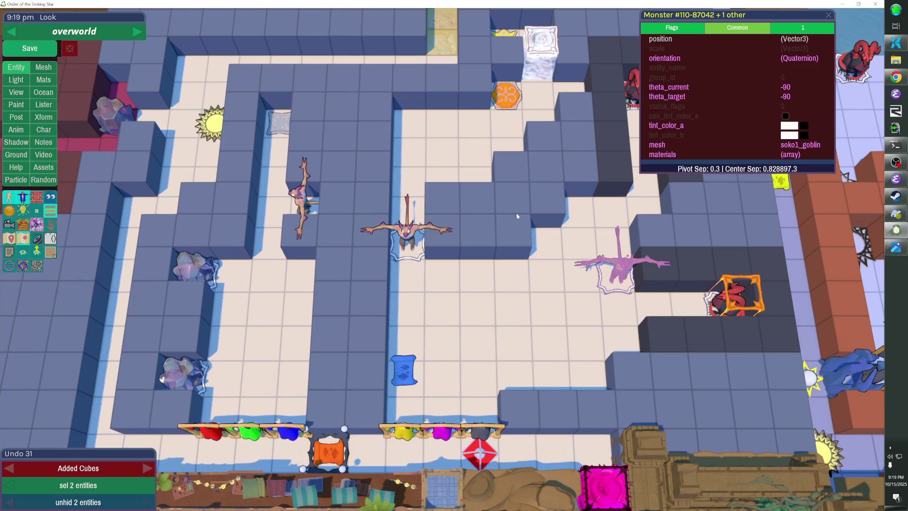
Drag the Monster properties panel aside and start playtesting the level.
{"action": "left_click_drag", "start_coordinate": [733, 16], "coordinate": [778, 16]}
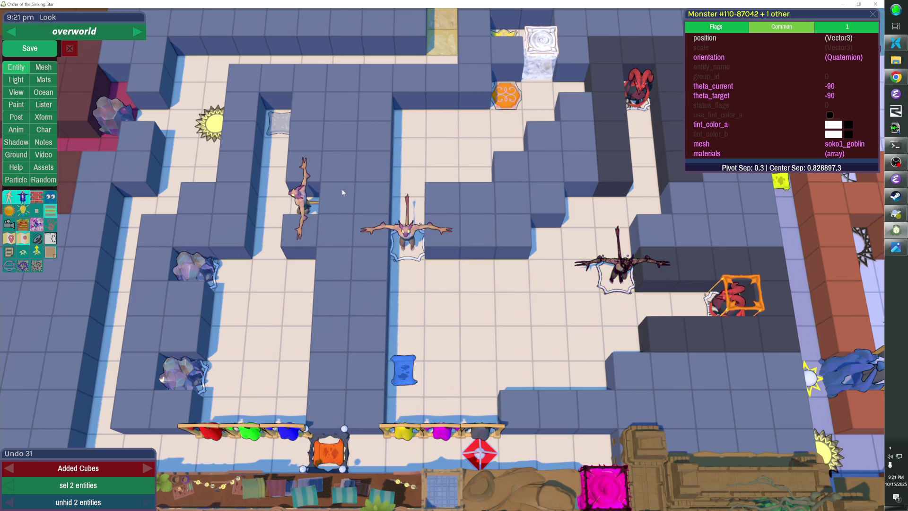
{"action": "key", "text": "Escape"}
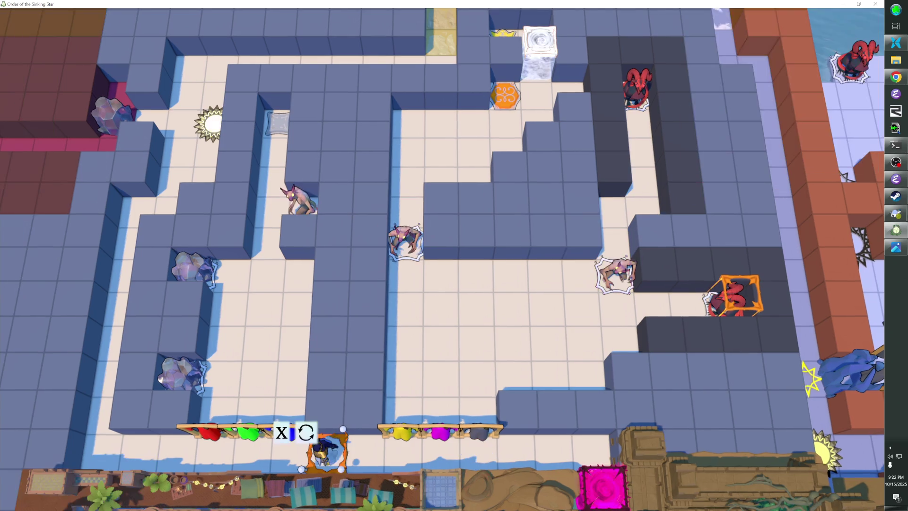
Walk the player around the maze room, testing a one-step rewind with Z.
{"action": "key", "text": "Right"}
{"action": "key", "text": "Right"}
{"action": "key", "text": "Right"}
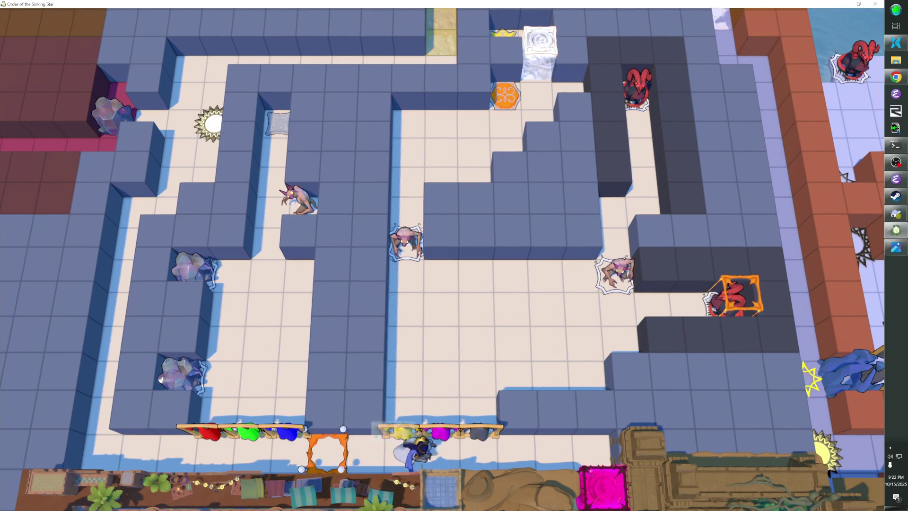
{"action": "key", "text": "Up"}
{"action": "key", "text": "Up"}
{"action": "key", "text": "Up"}
{"action": "key", "text": "Right"}
{"action": "key", "text": "Right"}
{"action": "key", "text": "Right"}
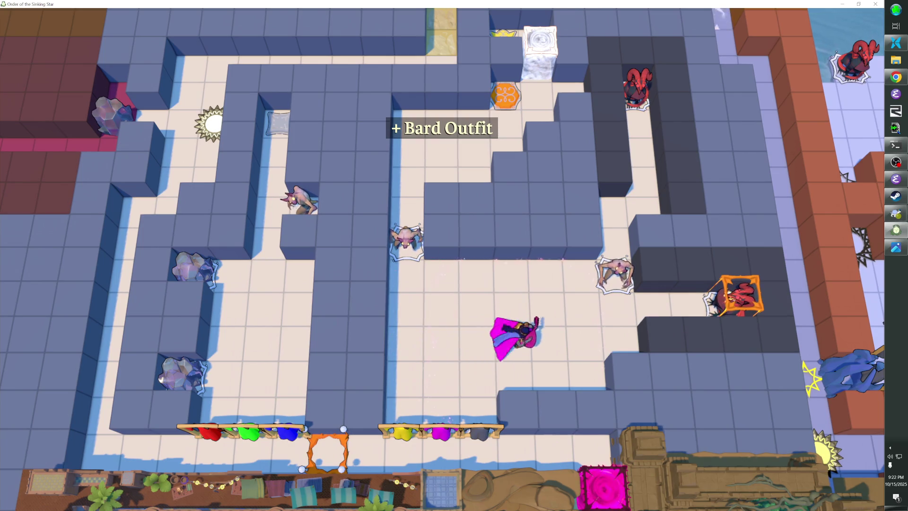
{"action": "key", "text": "Left"}
{"action": "key", "text": "Left"}
{"action": "key", "text": "Left"}
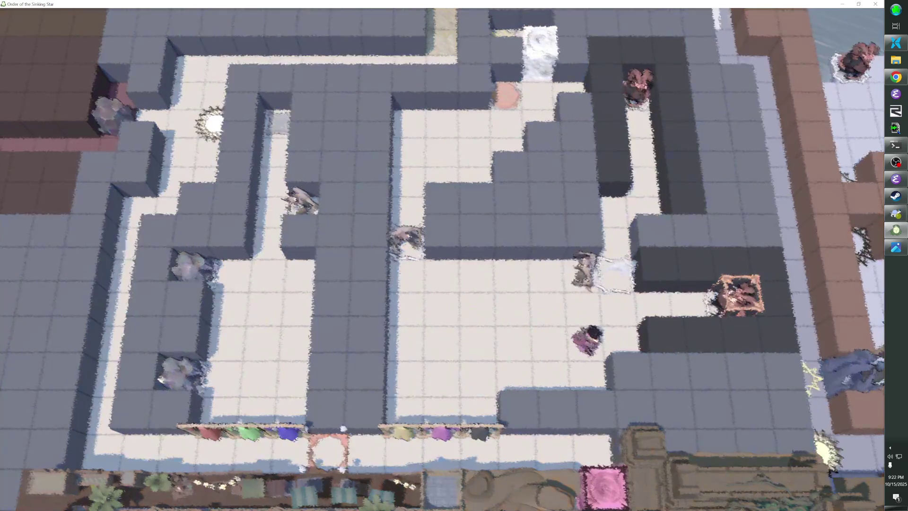
{"action": "key", "text": "Right"}
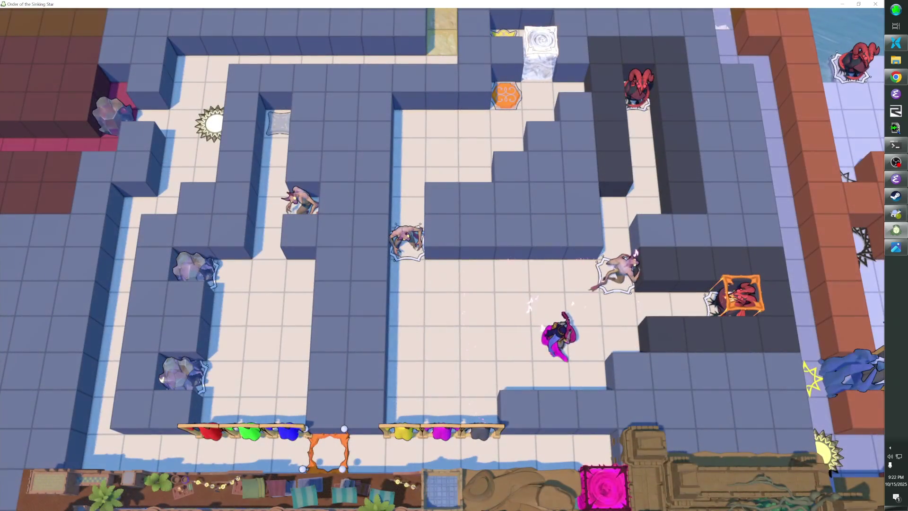
{"action": "key", "text": "z"}
{"action": "key", "text": "Right"}
{"action": "key", "text": "Left"}
{"action": "key", "text": "Left"}
{"action": "key", "text": "Right"}
{"action": "key", "text": "Right"}
{"action": "key", "text": "Right"}
{"action": "key", "text": "Left"}
{"action": "key", "text": "Left"}
{"action": "key", "text": "Left"}
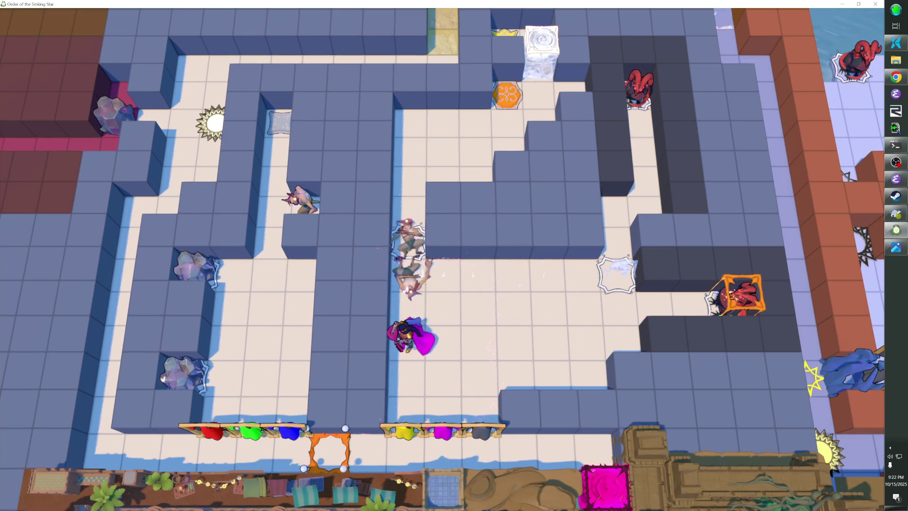
Try on the Bard and Priestess outfits and visit the orange hex tile.
{"action": "key", "text": "Right"}
{"action": "key", "text": "Down"}
{"action": "key", "text": "Down"}
{"action": "key", "text": "Down"}
{"action": "key", "text": "Left"}
{"action": "key", "text": "Up"}
{"action": "key", "text": "Up"}
{"action": "key", "text": "Up"}
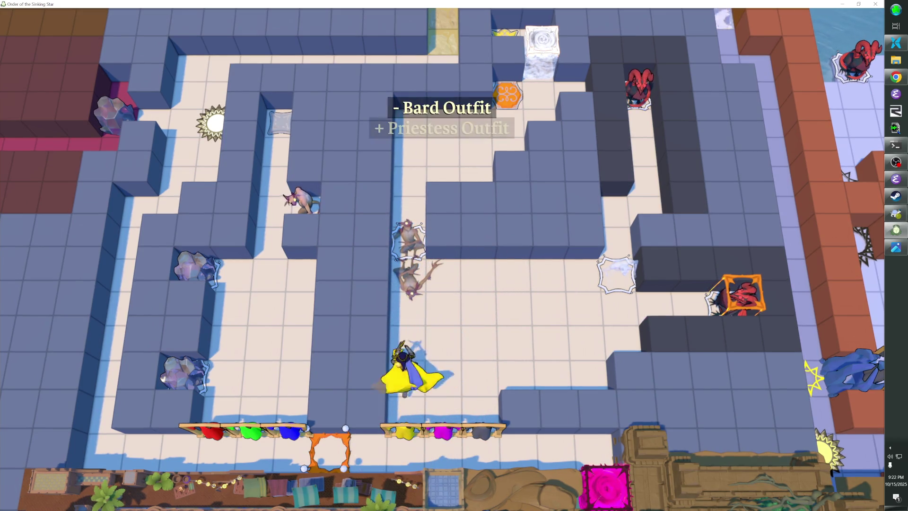
{"action": "key", "text": "Right"}
{"action": "key", "text": "Right"}
{"action": "key", "text": "Up"}
{"action": "key", "text": "Right"}
{"action": "key", "text": "Up"}
{"action": "key", "text": "Down"}
{"action": "key", "text": "Left"}
{"action": "key", "text": "Left"}
{"action": "key", "text": "Left"}
{"action": "key", "text": "Down"}
{"action": "key", "text": "Down"}
{"action": "key", "text": "Down"}
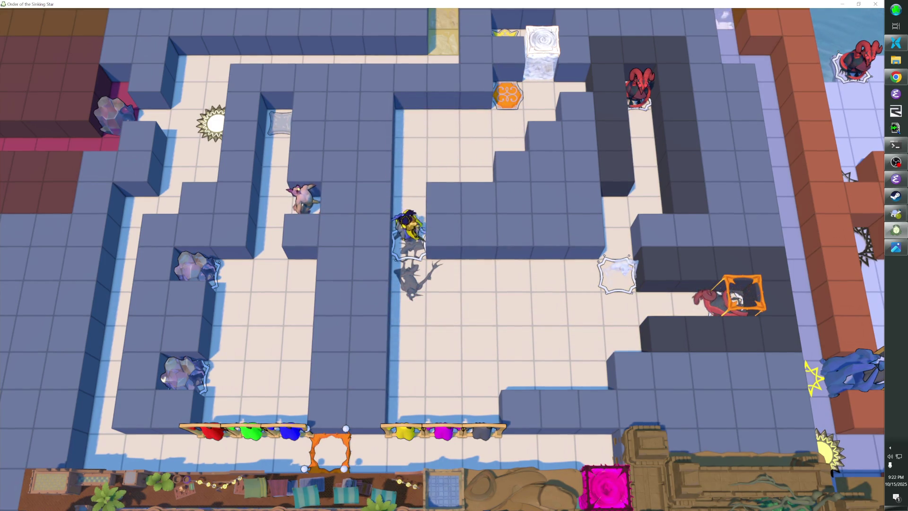
Toggle the Druid Outfit on and off, then put the Bard Outfit back on.
{"action": "key", "text": "Right"}
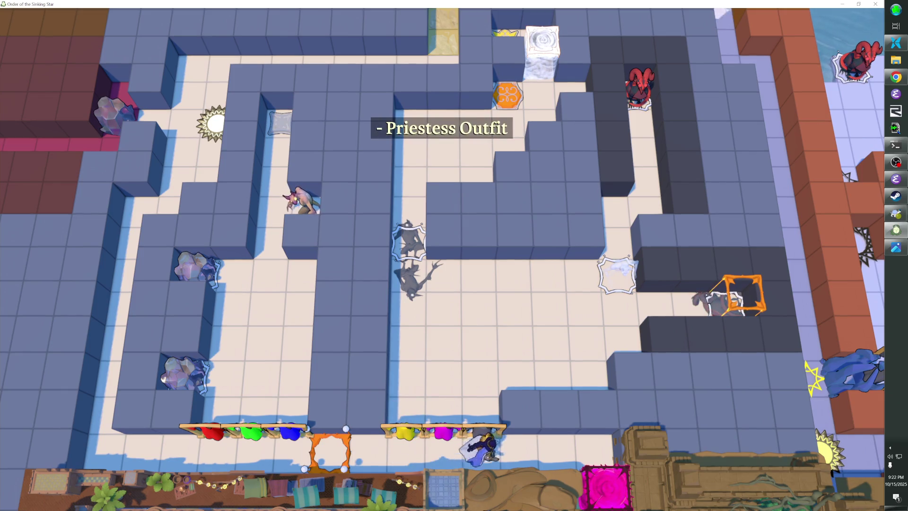
{"action": "key", "text": "Up"}
{"action": "key", "text": "Up"}
{"action": "key", "text": "Down"}
{"action": "key", "text": "Down"}
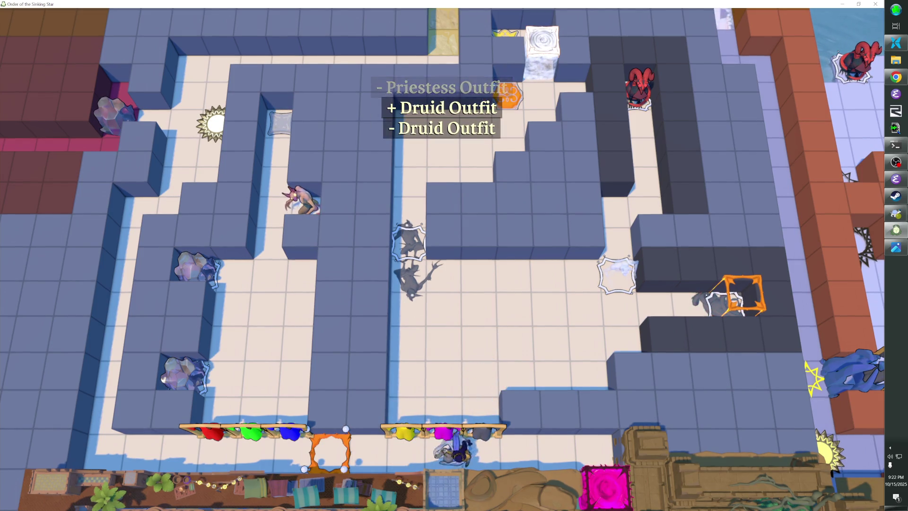
{"action": "key", "text": "Up"}
{"action": "key", "text": "Down"}
{"action": "key", "text": "Up"}
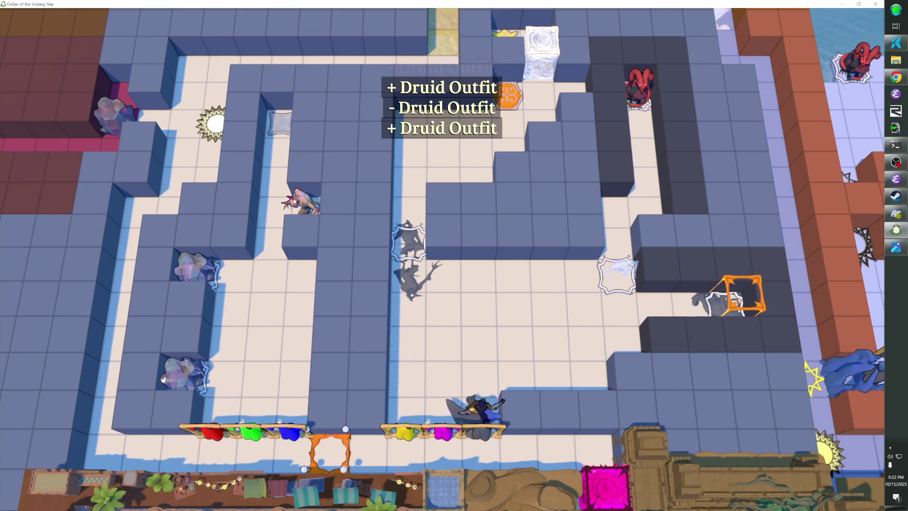
{"action": "key", "text": "Left"}
{"action": "key", "text": "Down"}
{"action": "key", "text": "Up"}
{"action": "key", "text": "Up"}
{"action": "key", "text": "Left"}
{"action": "key", "text": "Up"}
{"action": "key", "text": "Up"}
{"action": "key", "text": "Up"}
Walk up beside the orange hexagon and back down to the outfit racks.
{"action": "key", "text": "Up"}
{"action": "key", "text": "Up"}
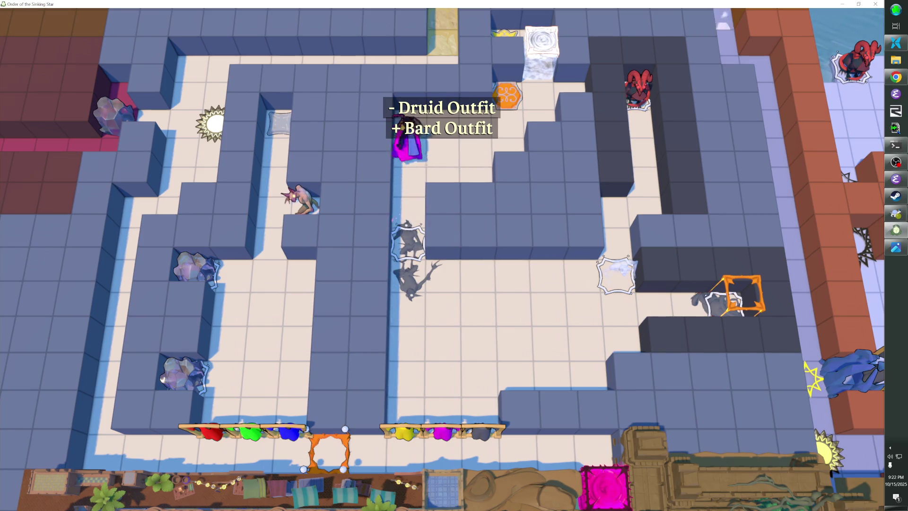
{"action": "key", "text": "Right"}
{"action": "key", "text": "Right"}
{"action": "key", "text": "Right"}
{"action": "key", "text": "Up"}
{"action": "key", "text": "Right"}
{"action": "key", "text": "Up"}
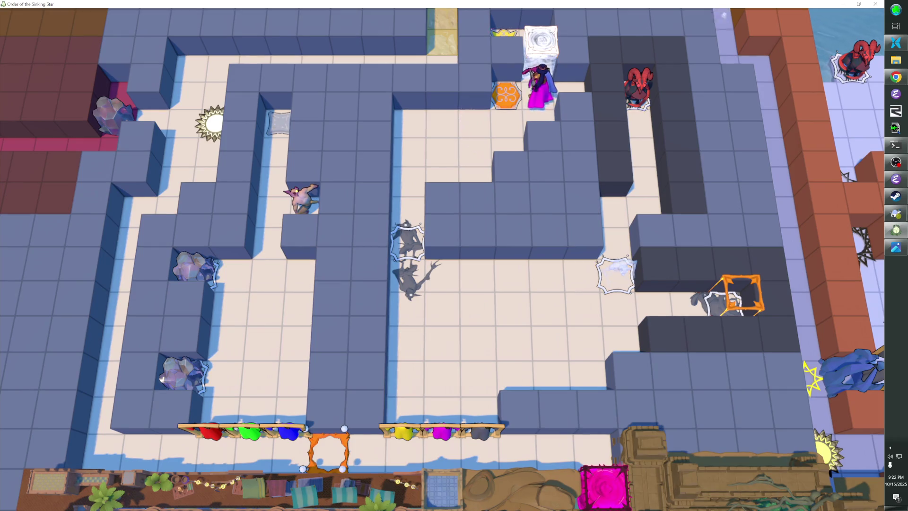
{"action": "key", "text": "Left"}
{"action": "key", "text": "Down"}
{"action": "key", "text": "Left"}
{"action": "key", "text": "Left"}
{"action": "key", "text": "Down"}
{"action": "key", "text": "Left"}
{"action": "key", "text": "Down"}
{"action": "key", "text": "Down"}
{"action": "key", "text": "Down"}
{"action": "key", "text": "Right"}
Wear the Druid Outfit, reach the red dragon, and reveal the ram statue.
{"action": "key", "text": "Down"}
{"action": "key", "text": "Down"}
{"action": "key", "text": "Down"}
{"action": "key", "text": "Down"}
{"action": "key", "text": "Right"}
{"action": "key", "text": "Up"}
{"action": "key", "text": "Up"}
{"action": "key", "text": "Up"}
{"action": "key", "text": "Up"}
{"action": "key", "text": "Right"}
{"action": "key", "text": "Right"}
{"action": "key", "text": "Right"}
{"action": "key", "text": "Right"}
{"action": "key", "text": "Up"}
{"action": "key", "text": "Up"}
{"action": "key", "text": "Up"}
{"action": "key", "text": "Right"}
{"action": "key", "text": "Up"}
{"action": "key", "text": "Up"}
{"action": "key", "text": "Up"}
{"action": "key", "text": "Down"}
{"action": "key", "text": "Down"}
{"action": "key", "text": "Down"}
{"action": "key", "text": "Left"}
{"action": "key", "text": "Down"}
{"action": "key", "text": "Down"}
{"action": "key", "text": "Down"}
{"action": "key", "text": "Left"}
{"action": "key", "text": "Left"}
{"action": "key", "text": "Left"}
{"action": "key", "text": "Left"}
{"action": "key", "text": "Left"}
{"action": "key", "text": "Down"}
Swap into the Priestess, then Bard outfit, and return to the level editor.
{"action": "key", "text": "Right"}
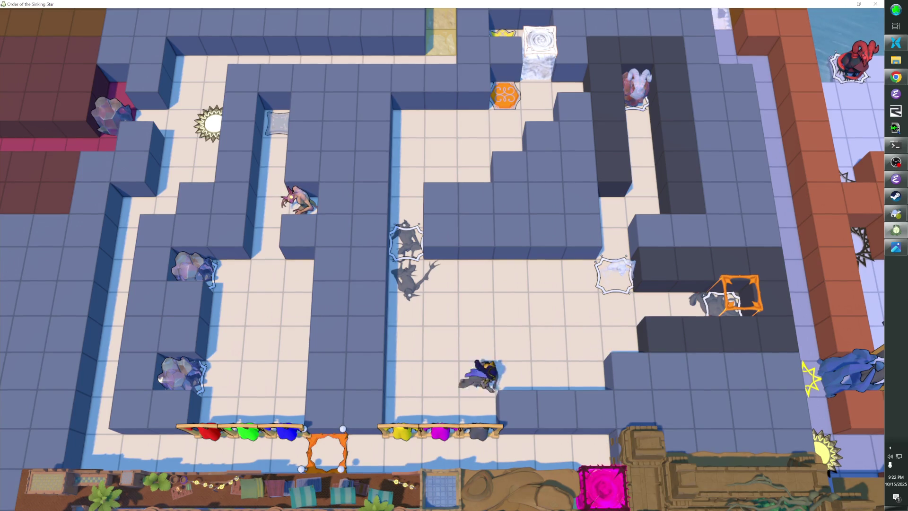
{"action": "key", "text": "Down"}
{"action": "key", "text": "Left"}
{"action": "key", "text": "Left"}
{"action": "key", "text": "Right"}
{"action": "key", "text": "Up"}
{"action": "key", "text": "Up"}
{"action": "key", "text": "Up"}
{"action": "key", "text": "Right"}
{"action": "key", "text": "Right"}
{"action": "key", "text": "Right"}
{"action": "key", "text": "Right"}
{"action": "key", "text": "Right"}
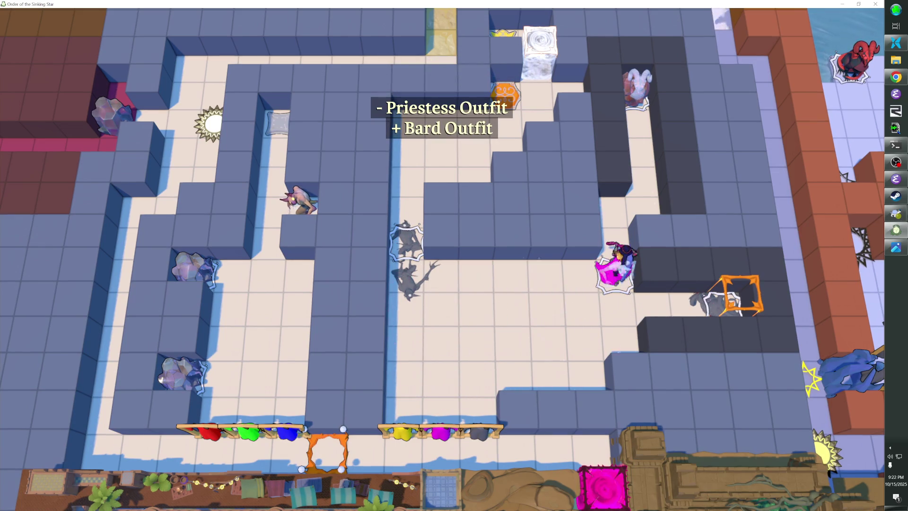
{"action": "key", "text": "Up"}
{"action": "key", "text": "Up"}
{"action": "key", "text": "Up"}
{"action": "key", "text": "Down"}
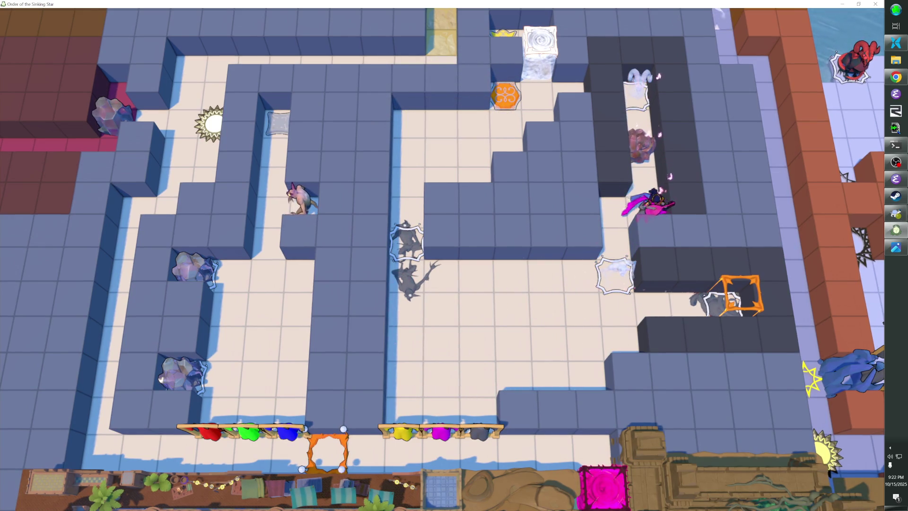
{"action": "key", "text": "F1"}
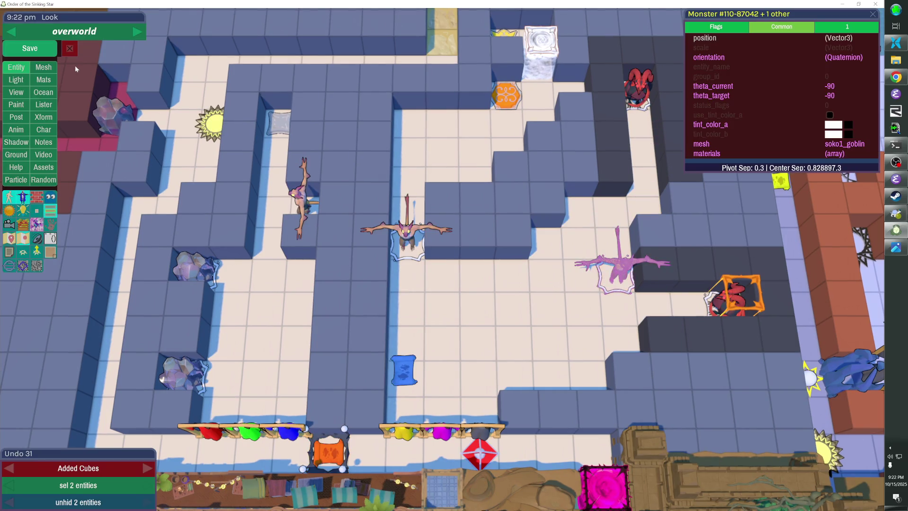
Save the level, resume play, and pull the rock into the corridor with the bard.
{"action": "key", "text": "ctrl+s"}
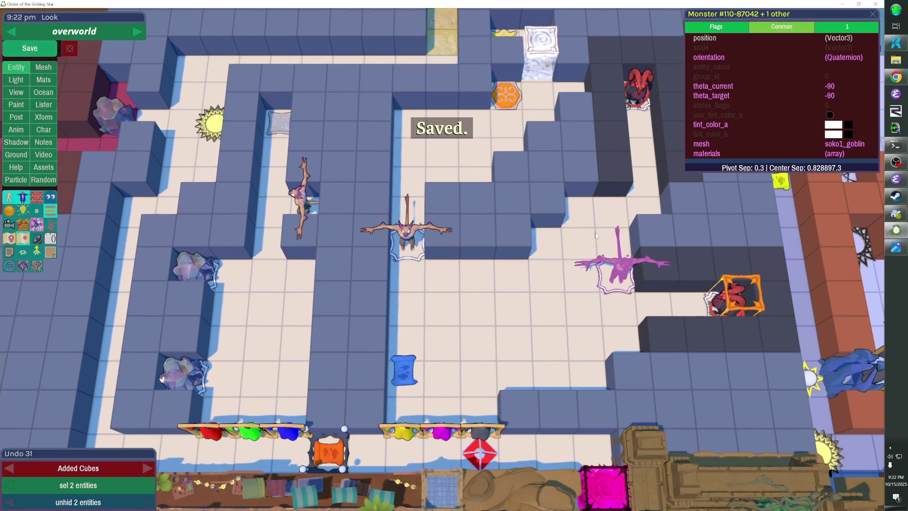
{"action": "key", "text": "F1"}
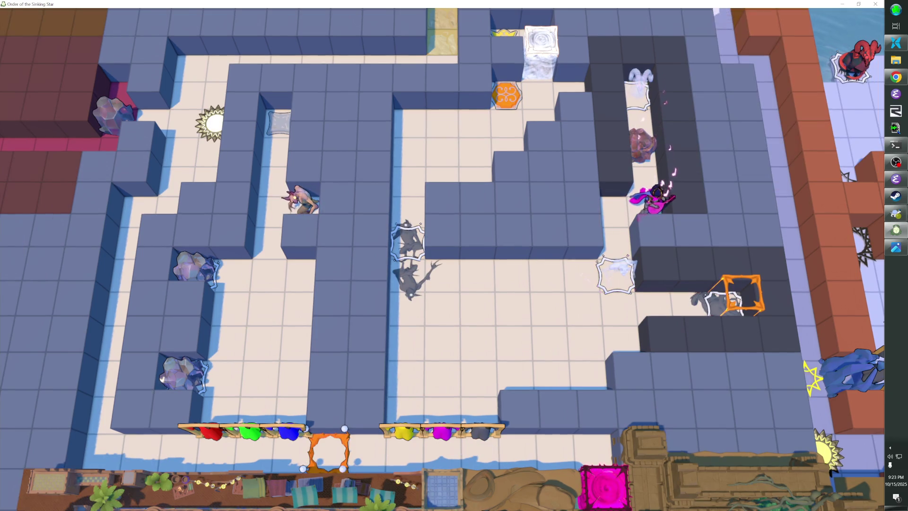
{"action": "key", "text": "Left"}
{"action": "key", "text": "Down"}
{"action": "key", "text": "Down"}
{"action": "key", "text": "Down"}
{"action": "key", "text": "Down"}
{"action": "key", "text": "Right"}
{"action": "key", "text": "Up"}
{"action": "key", "text": "Left"}
{"action": "key", "text": "Down"}
Move the bard and rock along the corridor, pushing it up and right.
{"action": "key", "text": "Left"}
{"action": "key", "text": "Left"}
{"action": "key", "text": "Left"}
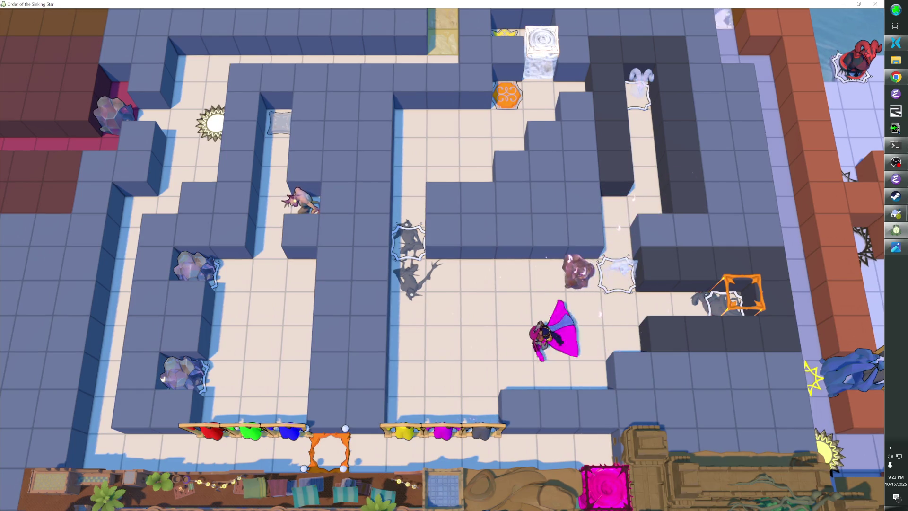
{"action": "key", "text": "Right"}
{"action": "key", "text": "Right"}
{"action": "key", "text": "Right"}
{"action": "key", "text": "Right"}
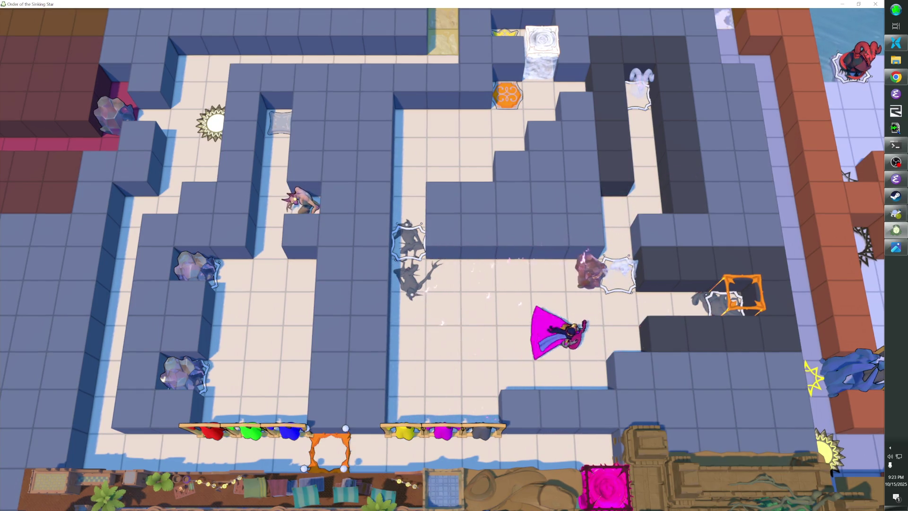
{"action": "key", "text": "Left"}
{"action": "key", "text": "Left"}
{"action": "key", "text": "Left"}
{"action": "key", "text": "Left"}
{"action": "key", "text": "Left"}
{"action": "key", "text": "Right"}
{"action": "key", "text": "Right"}
{"action": "key", "text": "Right"}
{"action": "key", "text": "Right"}
{"action": "key", "text": "Left"}
{"action": "key", "text": "Left"}
{"action": "key", "text": "Left"}
{"action": "key", "text": "Up"}
{"action": "key", "text": "Up"}
{"action": "key", "text": "Up"}
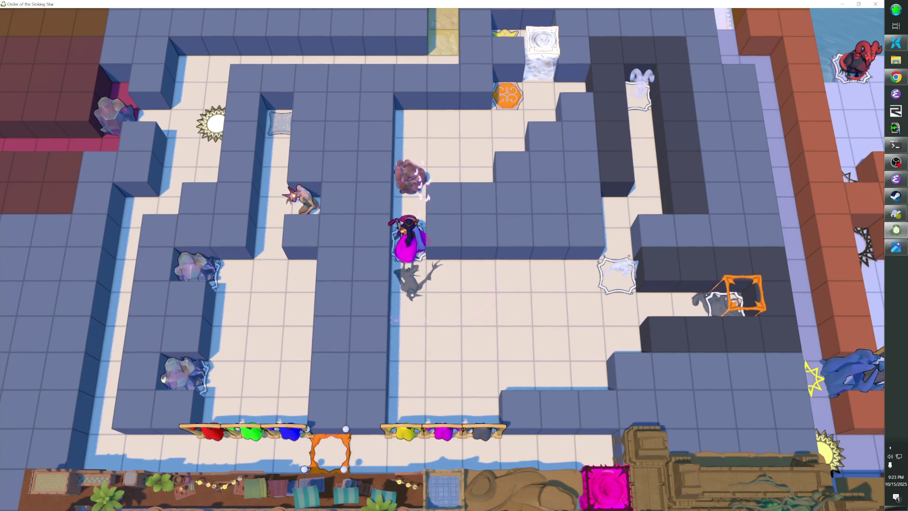
{"action": "key", "text": "Up"}
{"action": "key", "text": "Up"}
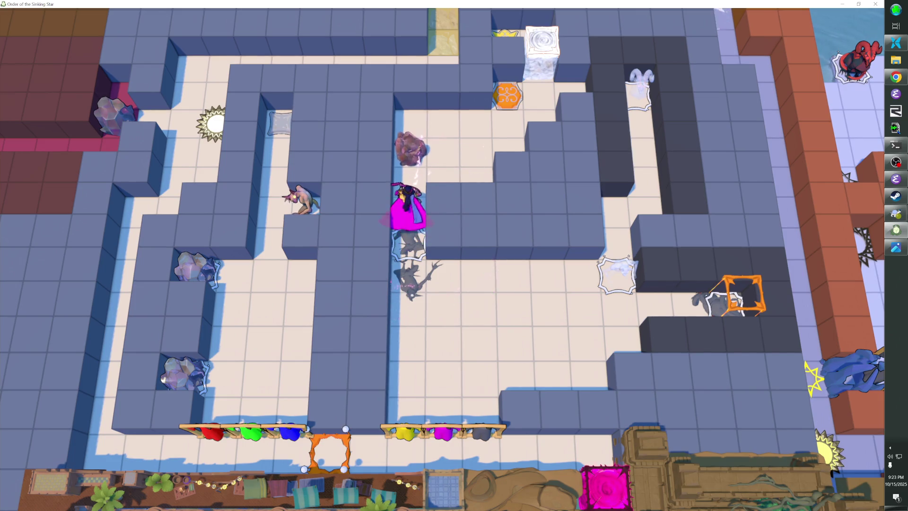
{"action": "key", "text": "Right"}
{"action": "key", "text": "Right"}
{"action": "key", "text": "Left"}
{"action": "key", "text": "Left"}
{"action": "key", "text": "Right"}
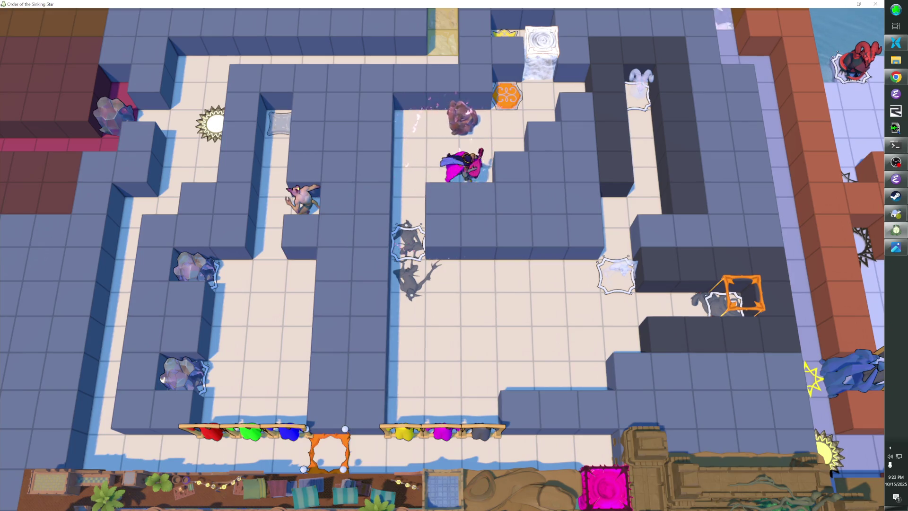
{"action": "key", "text": "Left"}
{"action": "key", "text": "Right"}
Carry the rock up and right along the upper corridor, then approach it again.
{"action": "key", "text": "Left"}
{"action": "key", "text": "Up"}
{"action": "key", "text": "Right"}
{"action": "key", "text": "Right"}
{"action": "key", "text": "Right"}
{"action": "key", "text": "Left"}
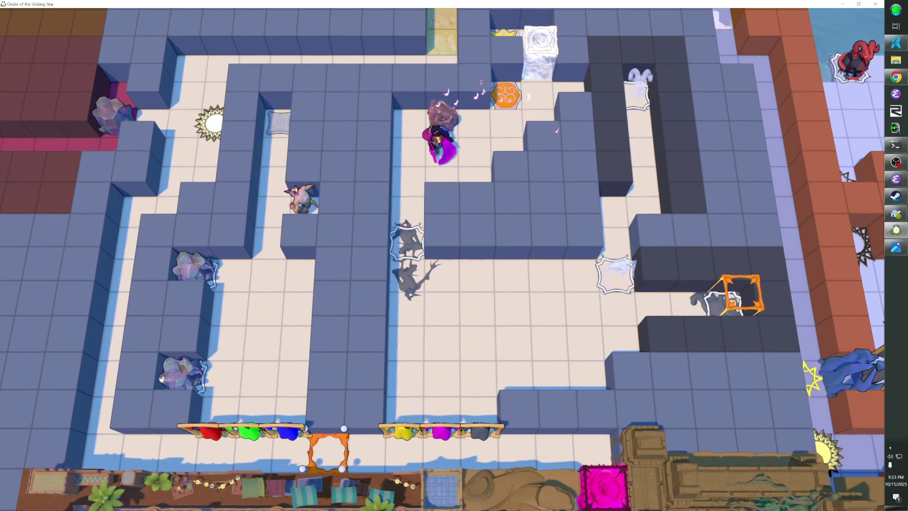
{"action": "key", "text": "Up"}
{"action": "key", "text": "Up"}
{"action": "key", "text": "Up"}
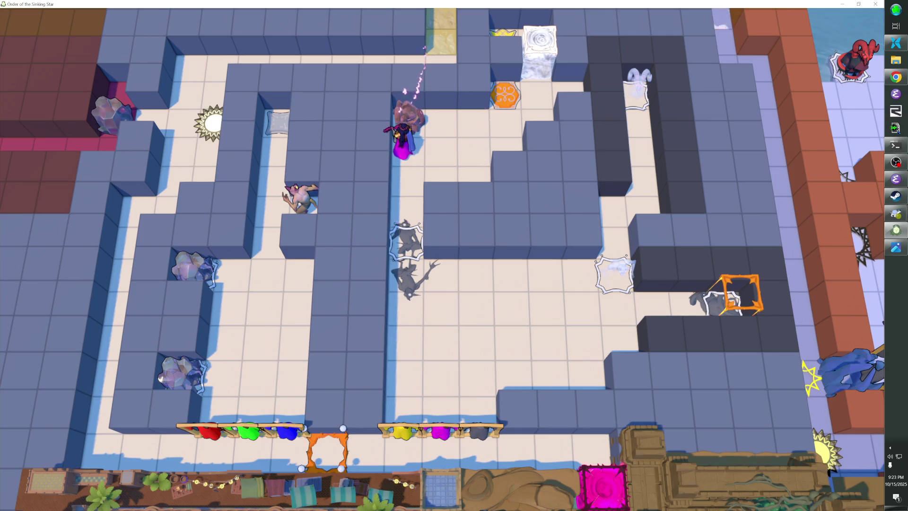
{"action": "key", "text": "Right"}
{"action": "key", "text": "Right"}
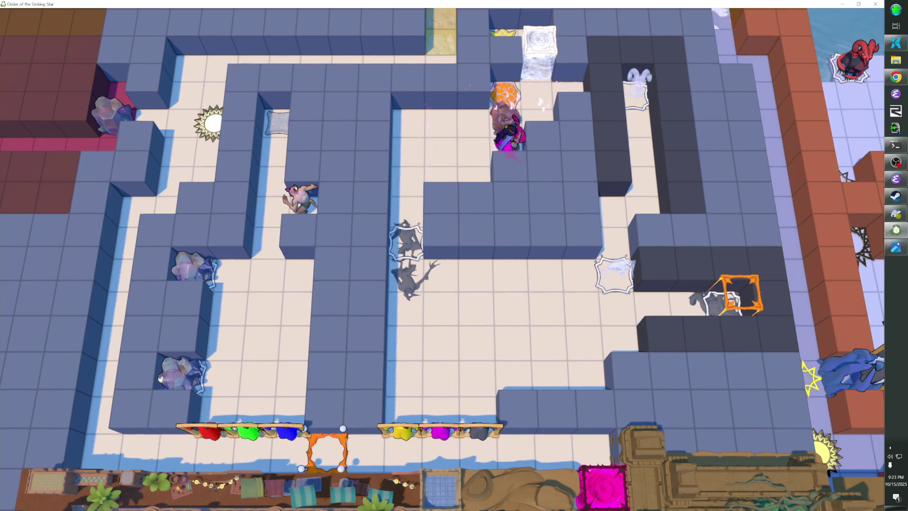
{"action": "key", "text": "Left"}
{"action": "key", "text": "Left"}
{"action": "key", "text": "Left"}
{"action": "key", "text": "Down"}
{"action": "key", "text": "Down"}
{"action": "key", "text": "Right"}
{"action": "key", "text": "Right"}
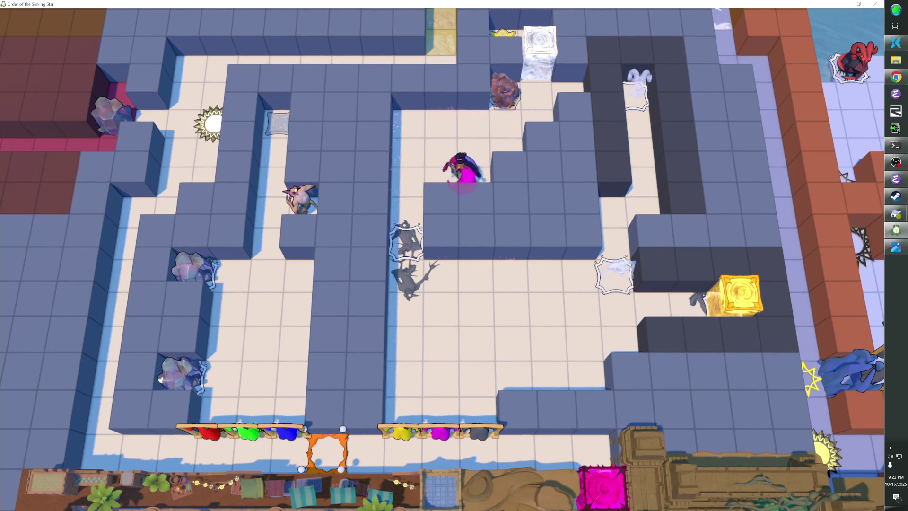
{"action": "key", "text": "Up"}
{"action": "key", "text": "Right"}
{"action": "key", "text": "Right"}
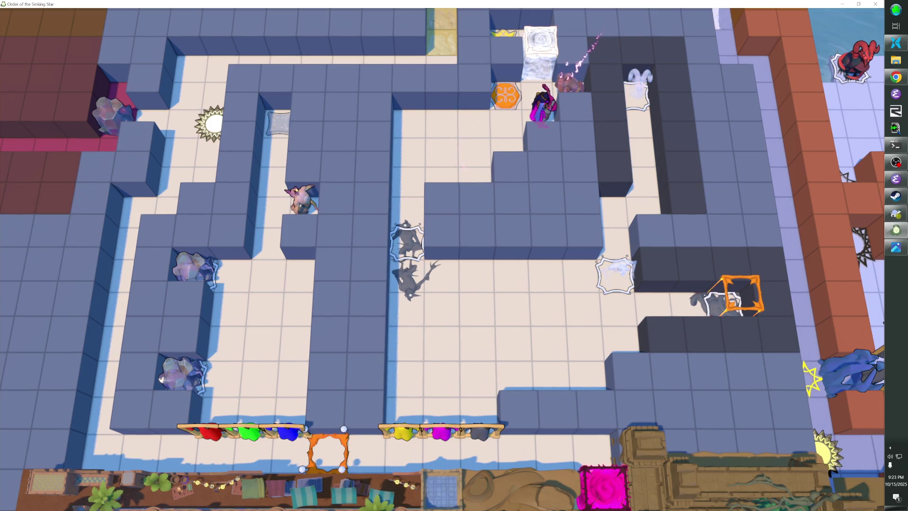
Undo the last rock push, walk down to the lower corridor, and open the editor.
{"action": "key", "text": "z"}
{"action": "key", "text": "Left"}
{"action": "key", "text": "Down"}
{"action": "key", "text": "Down"}
{"action": "key", "text": "Down"}
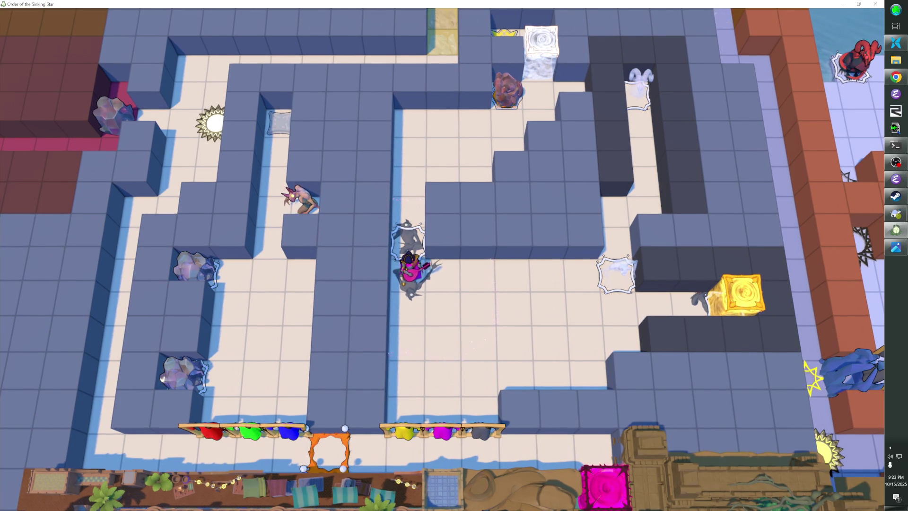
{"action": "key", "text": "F1"}
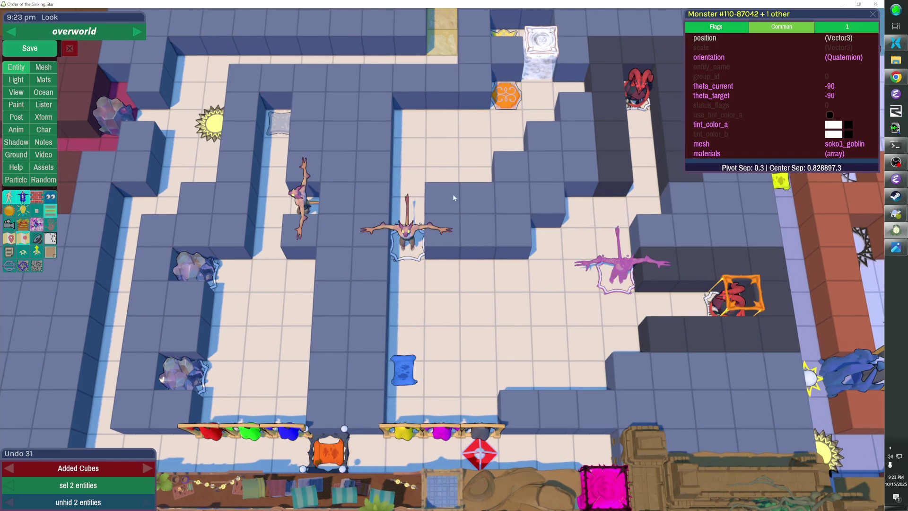
Tilt the editor camera, reset it top-down, then resume play toward the outfit racks.
{"action": "left_click_drag", "start_coordinate": [387, 259], "coordinate": [441, 183]}
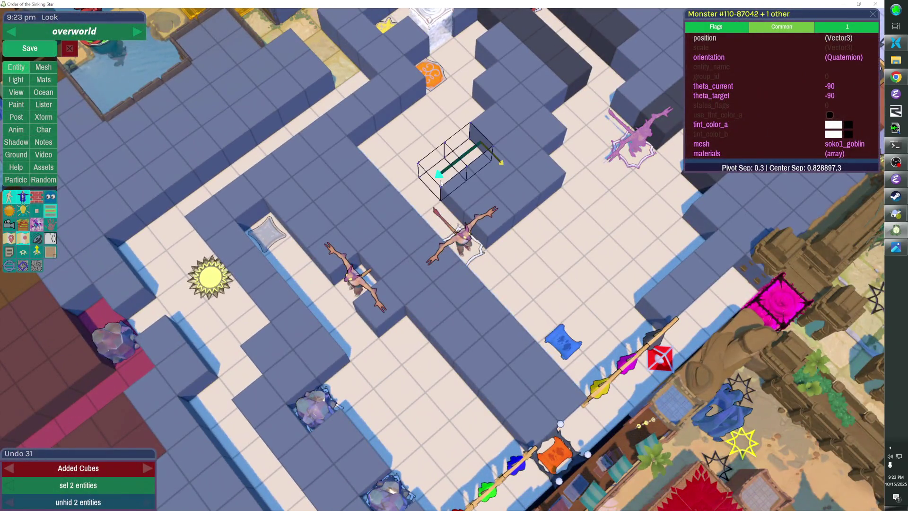
{"action": "key", "text": "F1"}
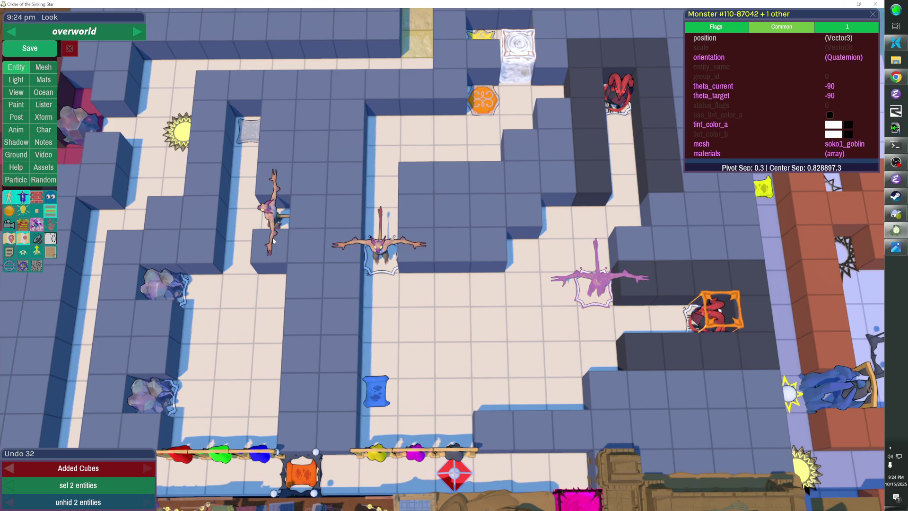
{"action": "key", "text": "Escape"}
{"action": "key", "text": "Down"}
{"action": "key", "text": "Down"}
{"action": "key", "text": "Down"}
{"action": "key", "text": "Down"}
{"action": "key", "text": "Down"}
{"action": "key", "text": "Left"}
{"action": "key", "text": "Left"}
{"action": "key", "text": "Left"}
Put on the Thief Outfit and pull both rocks out of their pits.
{"action": "key", "text": "Left"}
{"action": "key", "text": "Up"}
{"action": "key", "text": "Up"}
{"action": "key", "text": "Up"}
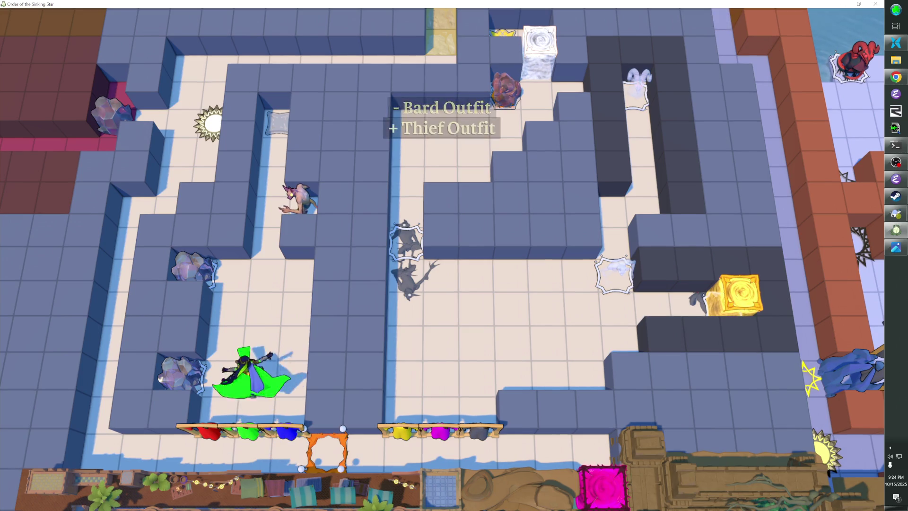
{"action": "key", "text": "Right"}
{"action": "key", "text": "Right"}
{"action": "key", "text": "Down"}
{"action": "key", "text": "Down"}
{"action": "key", "text": "Down"}
{"action": "key", "text": "Left"}
{"action": "key", "text": "Left"}
{"action": "key", "text": "Right"}
{"action": "key", "text": "Right"}
{"action": "key", "text": "Down"}
As the thief, pull the lower rock up one tile and return to the outfit cloths.
{"action": "key", "text": "Left"}
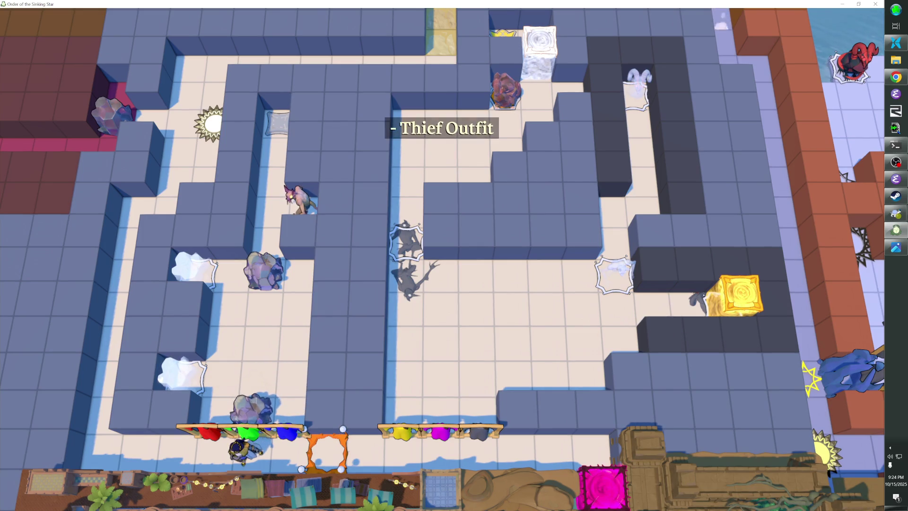
{"action": "key", "text": "Right"}
{"action": "key", "text": "Up"}
{"action": "key", "text": "Up"}
{"action": "key", "text": "Left"}
{"action": "key", "text": "Up"}
{"action": "key", "text": "Right"}
{"action": "key", "text": "Down"}
{"action": "key", "text": "Down"}
{"action": "key", "text": "Left"}
{"action": "key", "text": "Down"}
Switch to the Warrior Outfit, push both rocks upward, then walk back to the bottom row.
{"action": "key", "text": "Left"}
{"action": "key", "text": "Up"}
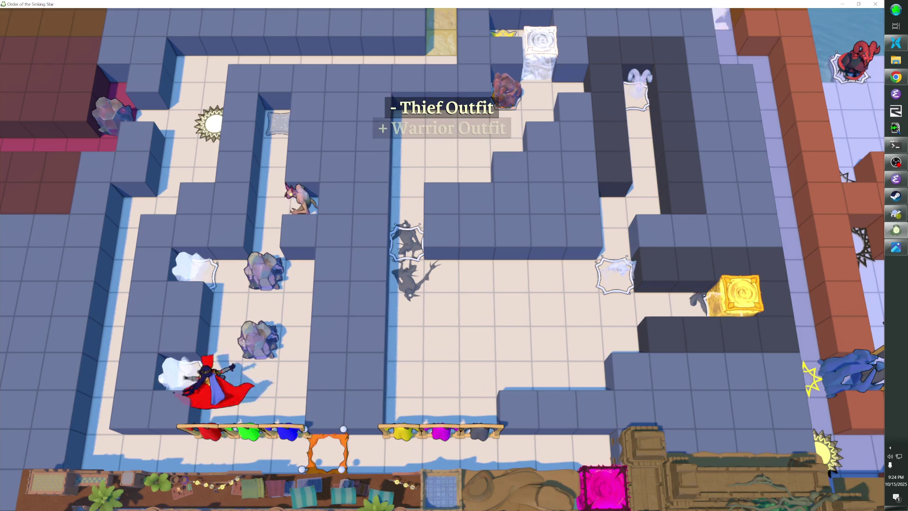
{"action": "key", "text": "Right"}
{"action": "key", "text": "Up"}
{"action": "key", "text": "Up"}
{"action": "key", "text": "Up"}
{"action": "key", "text": "Up"}
{"action": "key", "text": "Down"}
{"action": "key", "text": "Down"}
{"action": "key", "text": "Down"}
{"action": "key", "text": "Left"}
{"action": "key", "text": "Down"}
{"action": "key", "text": "Down"}
{"action": "key", "text": "Right"}
{"action": "key", "text": "Right"}
{"action": "key", "text": "Left"}
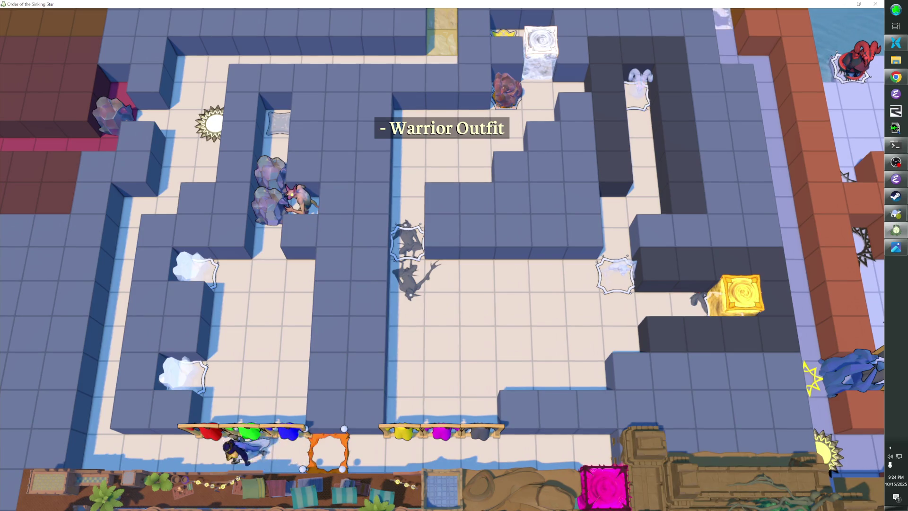
Pull the lower rock down as the thief, then beam it to the top as the wizard.
{"action": "key", "text": "Up"}
{"action": "key", "text": "Up"}
{"action": "key", "text": "Up"}
{"action": "key", "text": "Down"}
{"action": "key", "text": "Down"}
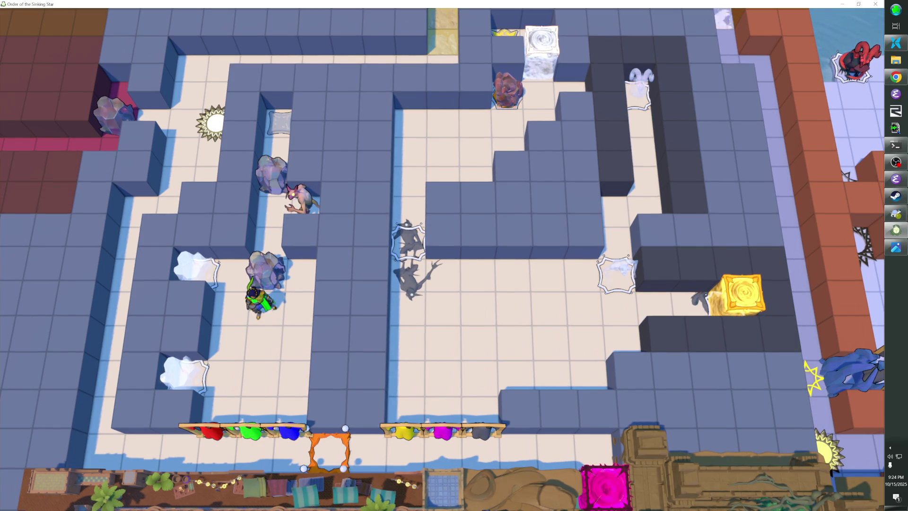
{"action": "key", "text": "Down"}
{"action": "key", "text": "Down"}
{"action": "key", "text": "Down"}
{"action": "key", "text": "Right"}
{"action": "key", "text": "Up"}
{"action": "key", "text": "Up"}
{"action": "key", "text": "Up"}
{"action": "key", "text": "Left"}
{"action": "key", "text": "Up"}
Walk the wizard along the bottom corridor over the orange tile and put on the Bard Outfit.
{"action": "key", "text": "Right"}
{"action": "key", "text": "Down"}
{"action": "key", "text": "Down"}
{"action": "key", "text": "Down"}
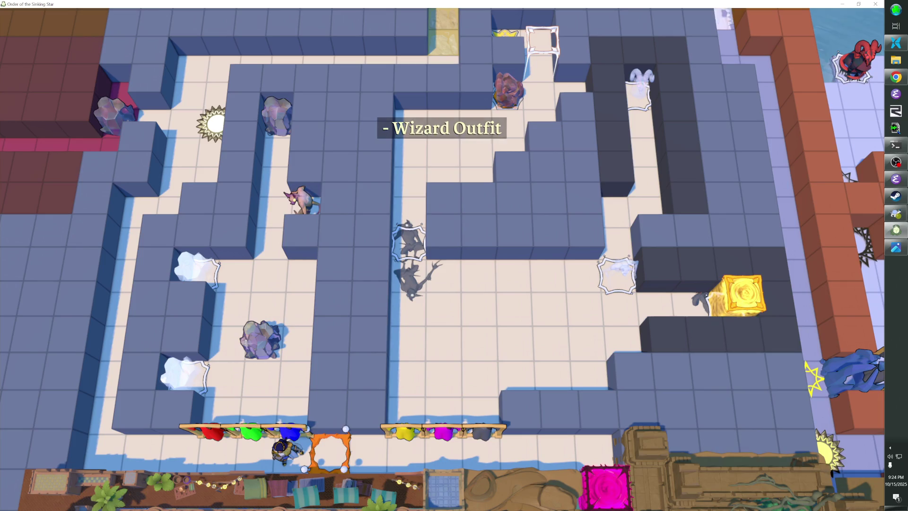
{"action": "key", "text": "Right"}
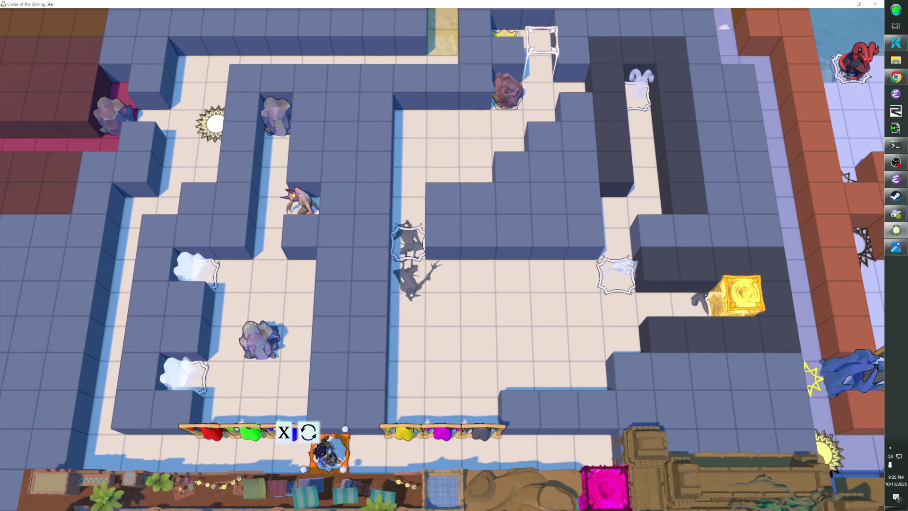
{"action": "key", "text": "Right"}
{"action": "key", "text": "Right"}
{"action": "key", "text": "Right"}
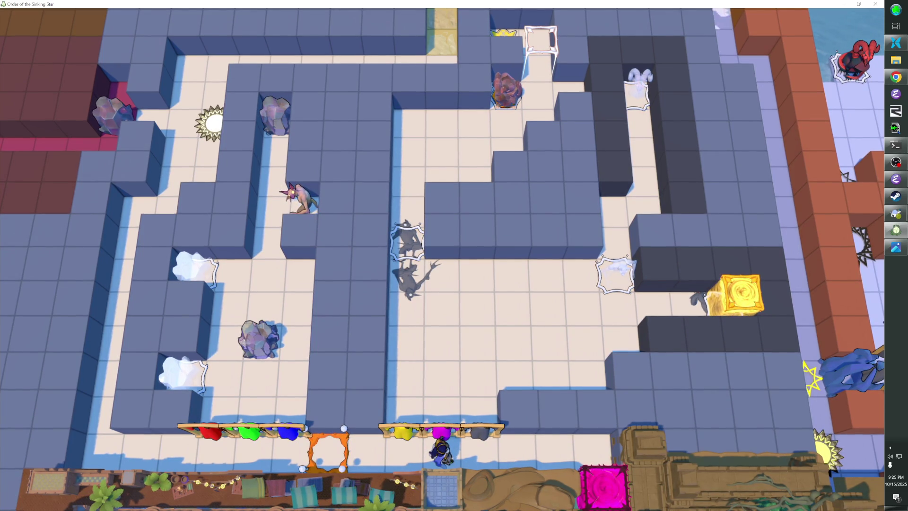
{"action": "key", "text": "Up"}
{"action": "key", "text": "Up"}
{"action": "key", "text": "Up"}
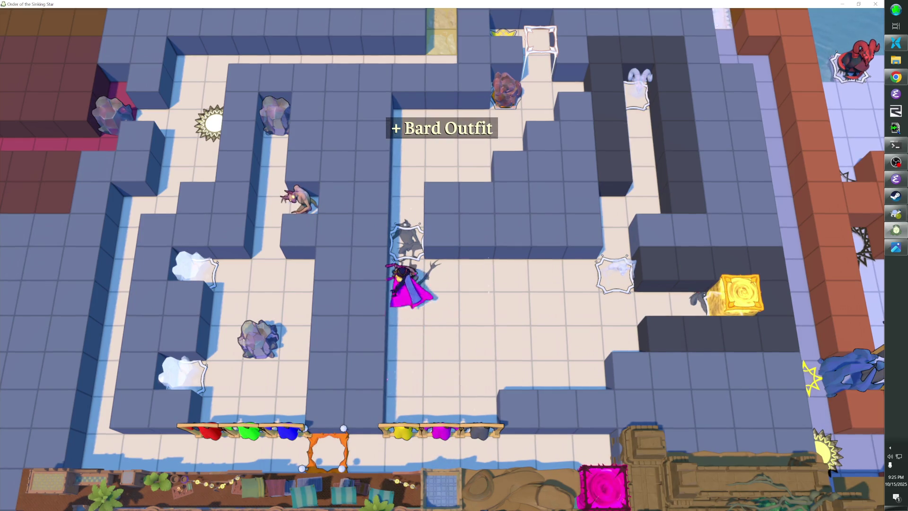
Move the rock with the bard's music, leading it to the left of the orange tile.
{"action": "key", "text": "Right"}
{"action": "key", "text": "Up"}
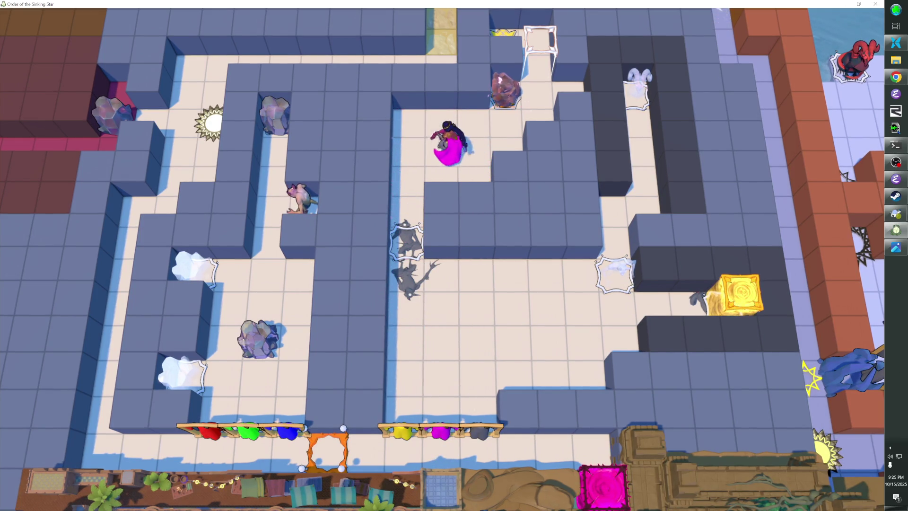
{"action": "key", "text": "Down"}
{"action": "key", "text": "Left"}
{"action": "key", "text": "Down"}
{"action": "key", "text": "Up"}
{"action": "key", "text": "Up"}
{"action": "key", "text": "Right"}
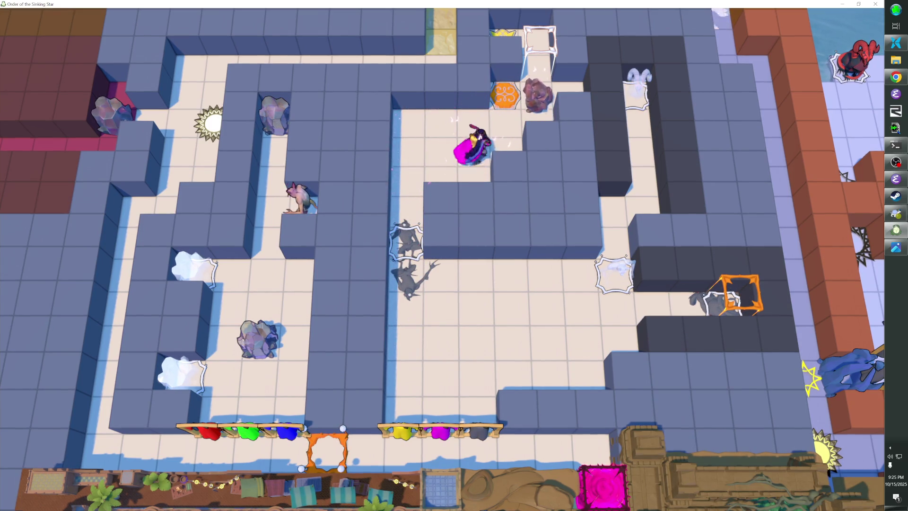
{"action": "key", "text": "Left"}
{"action": "key", "text": "Down"}
{"action": "key", "text": "Left"}
Lead the rock past the orange tile into the white frame, then down to light the orange frame.
{"action": "key", "text": "Down"}
{"action": "key", "text": "Up"}
{"action": "key", "text": "Right"}
{"action": "key", "text": "Right"}
{"action": "key", "text": "Up"}
{"action": "key", "text": "Right"}
{"action": "key", "text": "Up"}
{"action": "key", "text": "Right"}
{"action": "key", "text": "Up"}
{"action": "key", "text": "Down"}
{"action": "key", "text": "Left"}
{"action": "key", "text": "Down"}
Lead the bard and rock down the long corridor onto the frame, then walk into the top white frame.
{"action": "key", "text": "Left"}
{"action": "key", "text": "Left"}
{"action": "key", "text": "Down"}
{"action": "key", "text": "Down"}
{"action": "key", "text": "Down"}
{"action": "key", "text": "Down"}
{"action": "key", "text": "Right"}
{"action": "key", "text": "Right"}
{"action": "key", "text": "Right"}
{"action": "key", "text": "Right"}
{"action": "key", "text": "Right"}
{"action": "key", "text": "Up"}
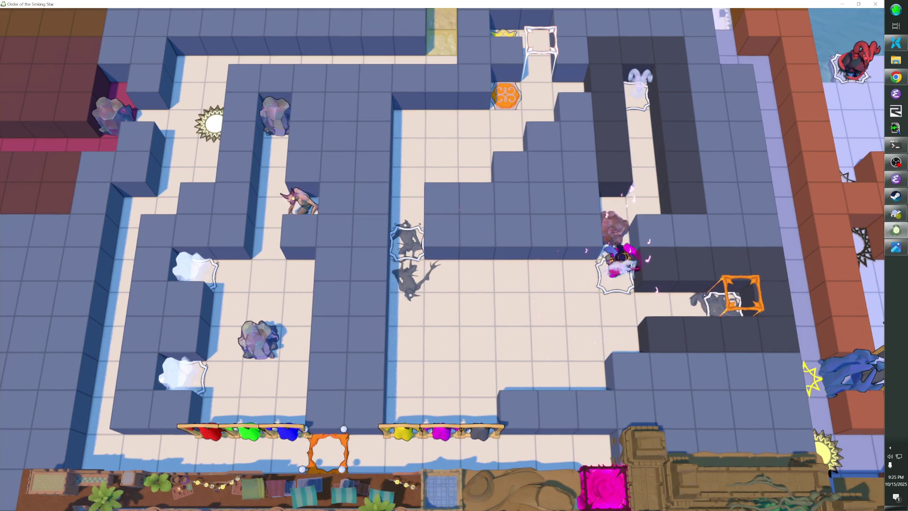
{"action": "key", "text": "Left"}
{"action": "key", "text": "Left"}
{"action": "key", "text": "Left"}
{"action": "key", "text": "Up"}
{"action": "key", "text": "Up"}
{"action": "key", "text": "Up"}
{"action": "key", "text": "Right"}
{"action": "key", "text": "Right"}
{"action": "key", "text": "Right"}
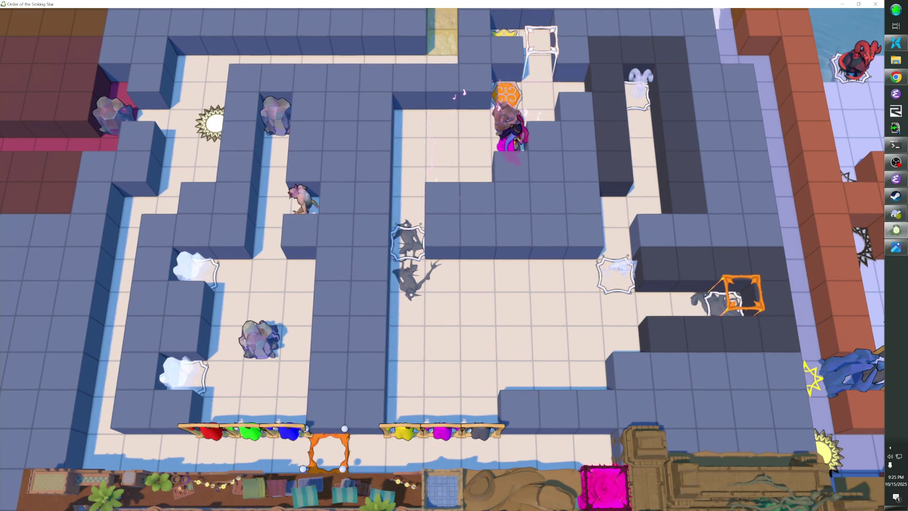
{"action": "key", "text": "Up"}
{"action": "key", "text": "Right"}
{"action": "key", "text": "Up"}
{"action": "key", "text": "Up"}
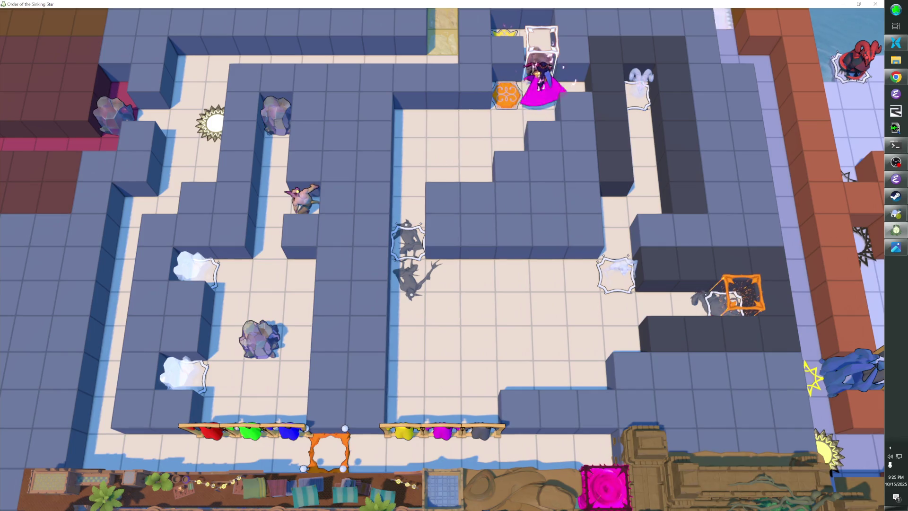
Move the rock onto the orange hex and into the white frame to switch the block.
{"action": "key", "text": "Down"}
{"action": "key", "text": "Left"}
{"action": "key", "text": "Down"}
{"action": "key", "text": "Left"}
{"action": "key", "text": "Left"}
{"action": "key", "text": "Left"}
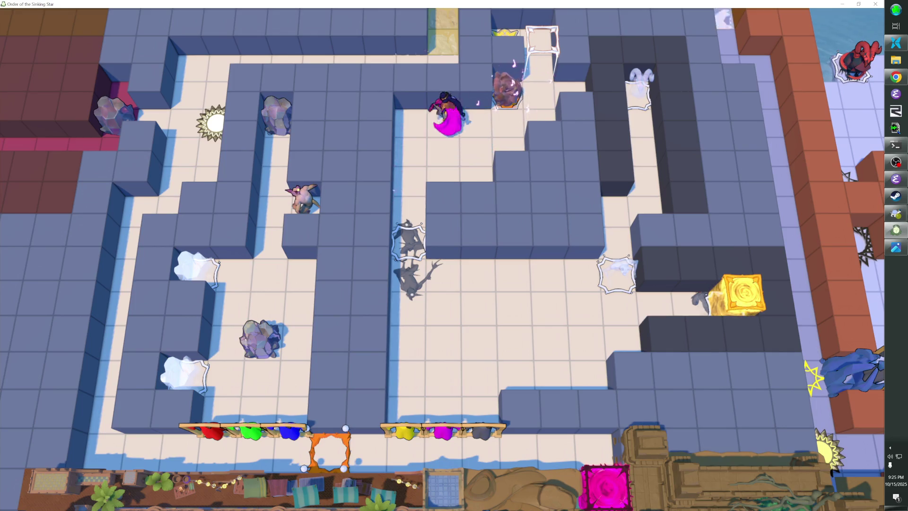
{"action": "key", "text": "Down"}
{"action": "key", "text": "Right"}
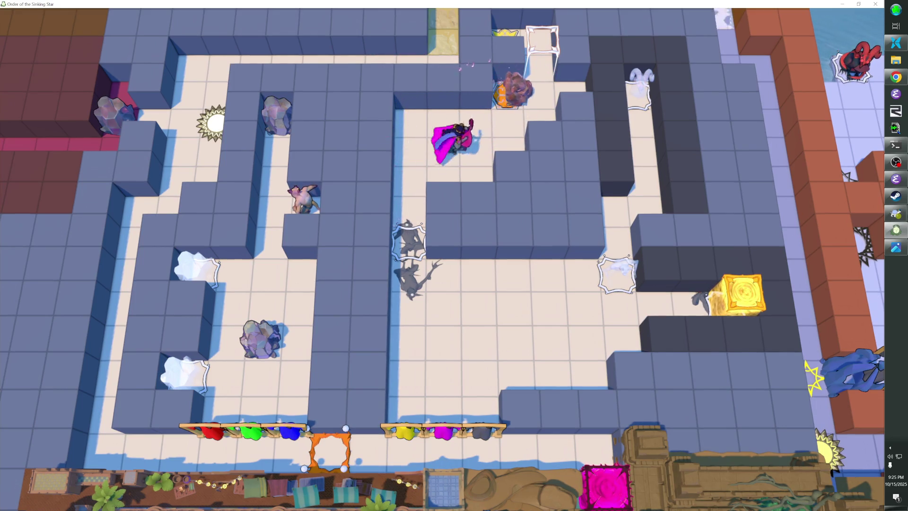
{"action": "key", "text": "Right"}
{"action": "key", "text": "Up"}
{"action": "key", "text": "Right"}
{"action": "key", "text": "Up"}
{"action": "key", "text": "Left"}
{"action": "key", "text": "Down"}
Step onto the orange hex, walk to the corridor's left end, and return to the level editor.
{"action": "key", "text": "Left"}
{"action": "key", "text": "Left"}
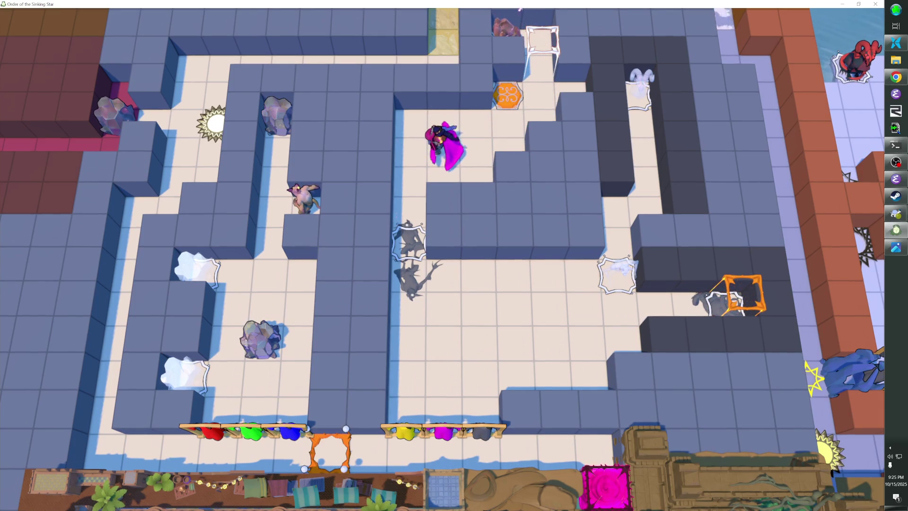
{"action": "key", "text": "Right"}
{"action": "key", "text": "Right"}
{"action": "key", "text": "Up"}
{"action": "key", "text": "Right"}
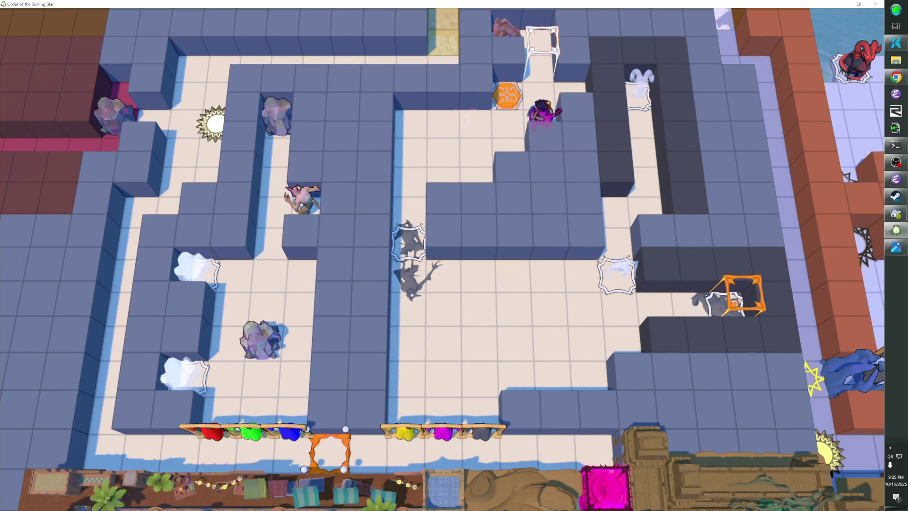
{"action": "key", "text": "Left"}
{"action": "key", "text": "Down"}
{"action": "key", "text": "Left"}
{"action": "key", "text": "Left"}
{"action": "key", "text": "Left"}
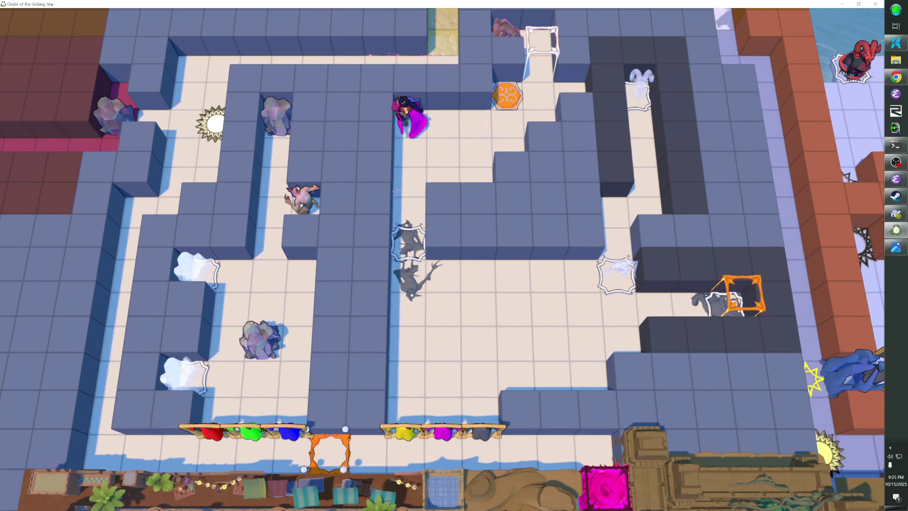
{"action": "key", "text": "Down"}
{"action": "key", "text": "Down"}
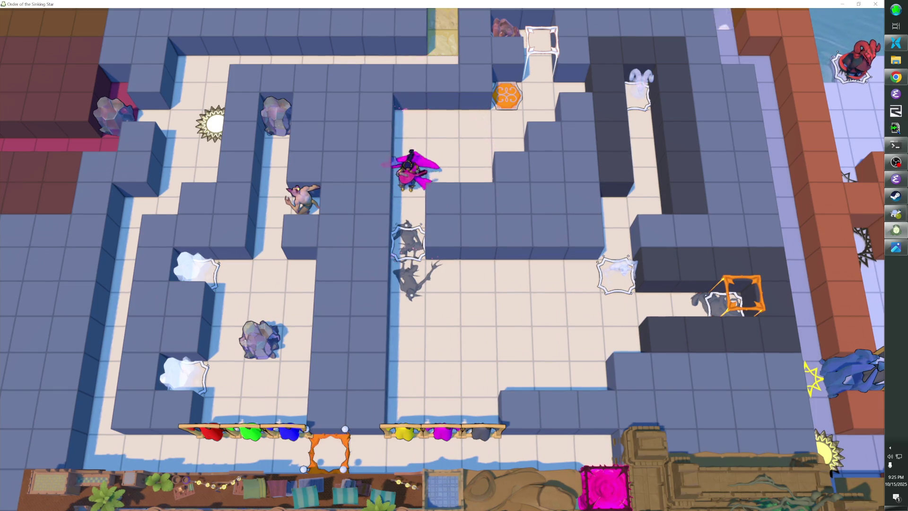
{"action": "key", "text": "F1"}
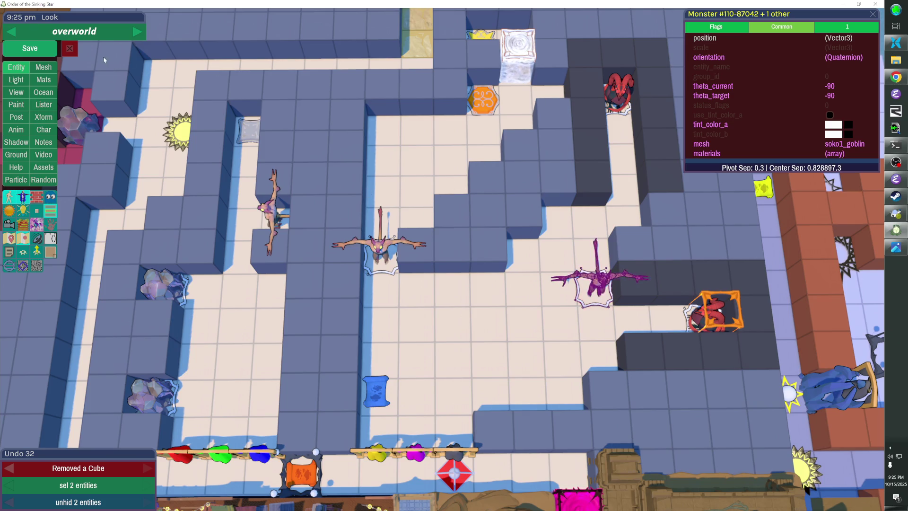
Save the maze room with its reshaped central wall and close the editor to resume play.
{"action": "left_click", "coordinate": [51, 46]}
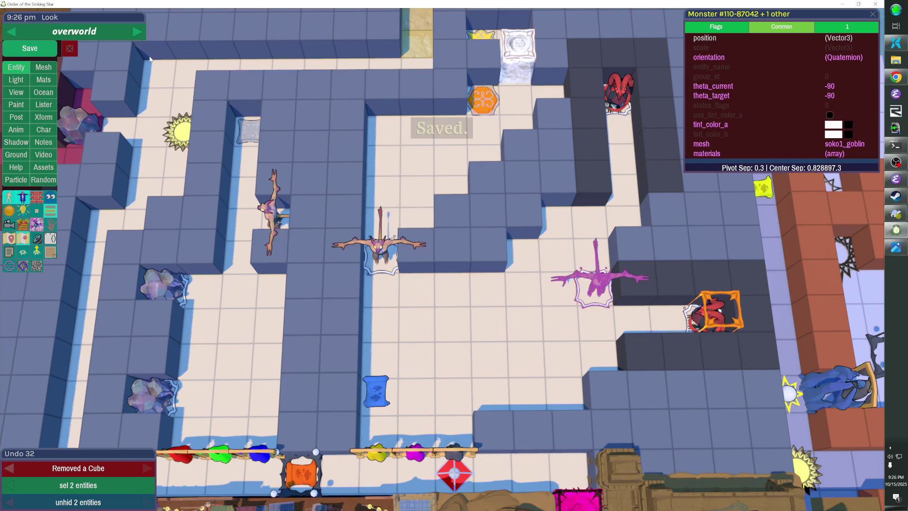
{"action": "key", "text": "Escape"}
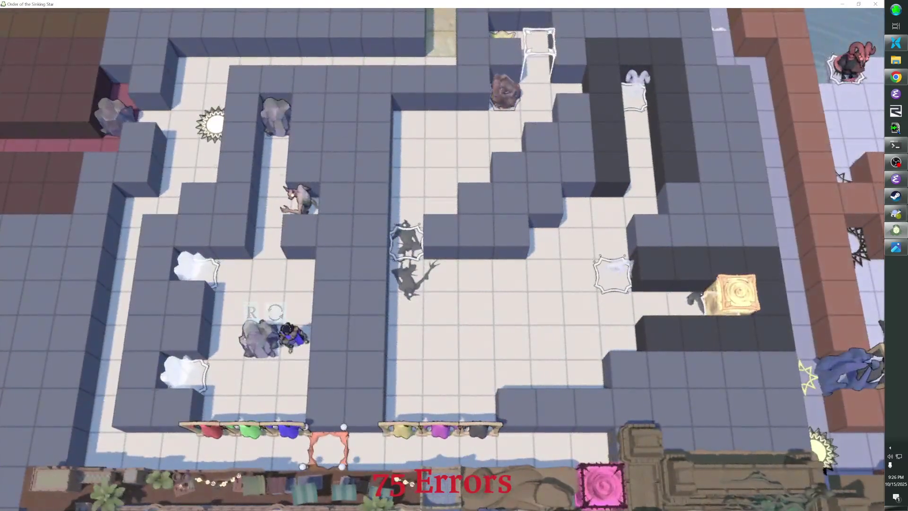
Walk to the bottom corridor, put on the Bard Outfit, and play music to switch the golden block.
{"action": "key", "text": "Down"}
{"action": "key", "text": "Down"}
{"action": "key", "text": "Down"}
{"action": "key", "text": "Right"}
{"action": "key", "text": "Right"}
{"action": "key", "text": "Right"}
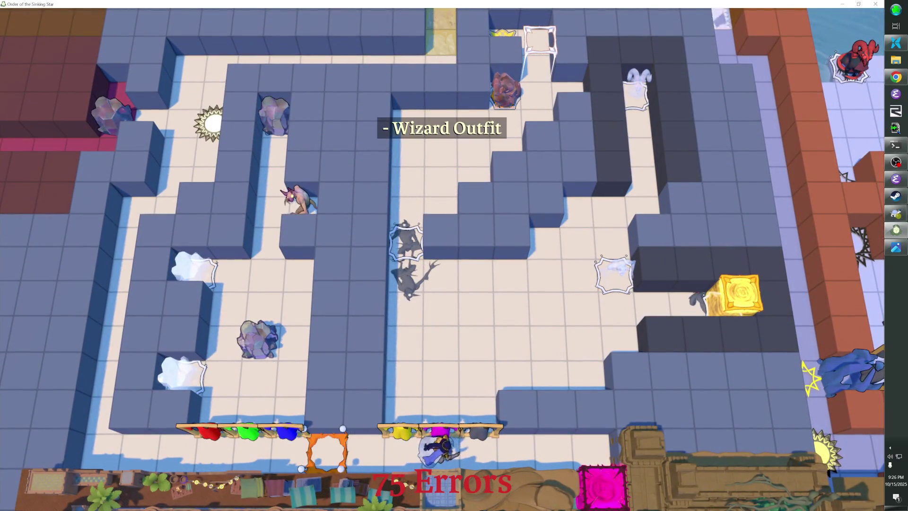
{"action": "key", "text": "Up"}
{"action": "key", "text": "Up"}
{"action": "key", "text": "Up"}
{"action": "key", "text": "Left"}
{"action": "key", "text": "Up"}
{"action": "key", "text": "Up"}
{"action": "key", "text": "Up"}
{"action": "key", "text": "Right"}
Move the boulder down beside the bard and push it down and right along the corridor.
{"action": "key", "text": "Down"}
{"action": "key", "text": "Right"}
{"action": "key", "text": "Up"}
{"action": "key", "text": "Left"}
{"action": "key", "text": "Down"}
{"action": "key", "text": "Right"}
{"action": "key", "text": "Down"}
{"action": "key", "text": "Left"}
{"action": "key", "text": "Down"}
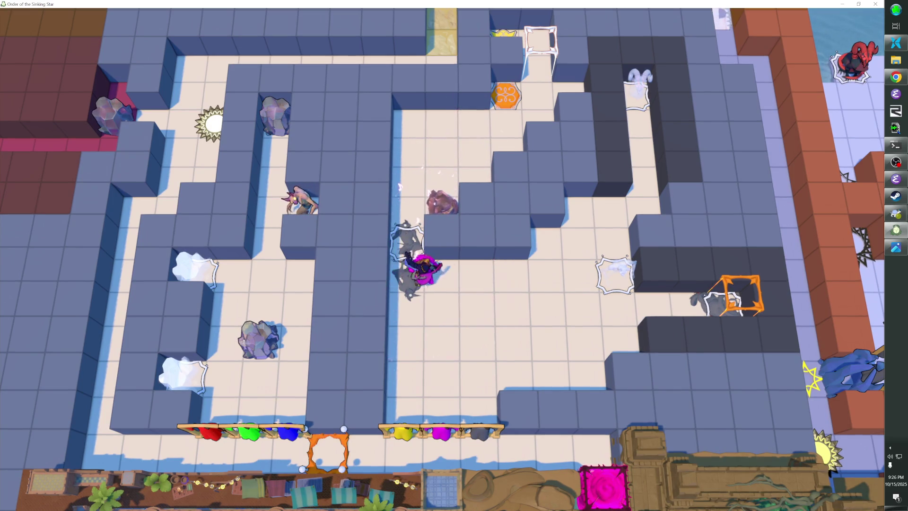
{"action": "key", "text": "Down"}
{"action": "key", "text": "Down"}
{"action": "key", "text": "Right"}
{"action": "key", "text": "Right"}
{"action": "key", "text": "Right"}
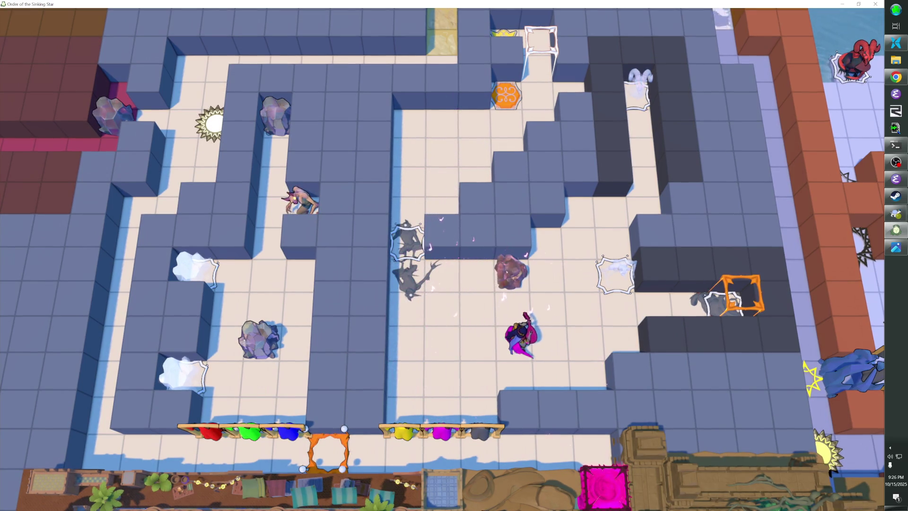
Push the boulder up past the central wall block toward the top corridor.
{"action": "key", "text": "Left"}
{"action": "key", "text": "Left"}
{"action": "key", "text": "Left"}
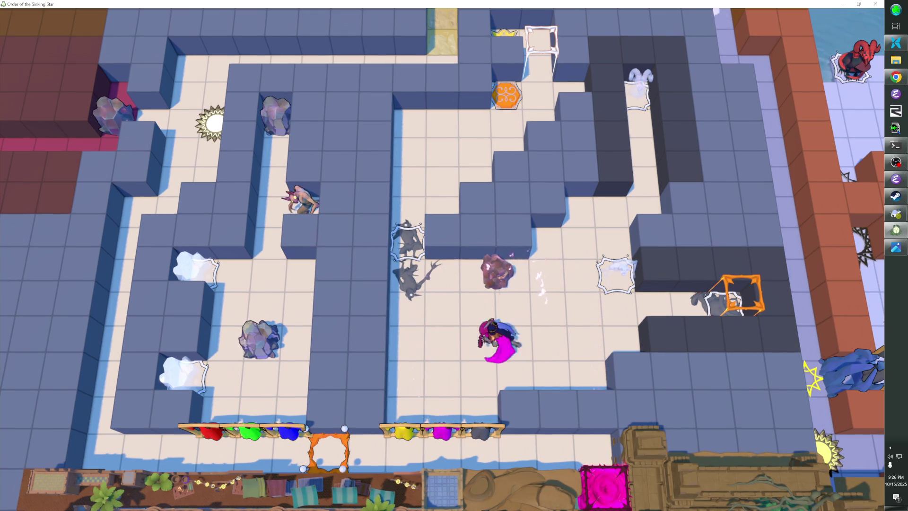
{"action": "key", "text": "Up"}
{"action": "key", "text": "Up"}
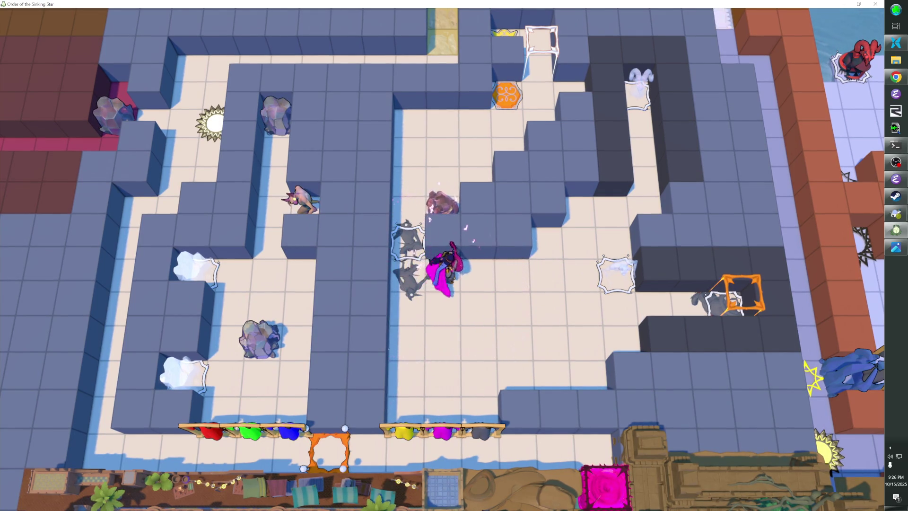
{"action": "key", "text": "Down"}
{"action": "key", "text": "Up"}
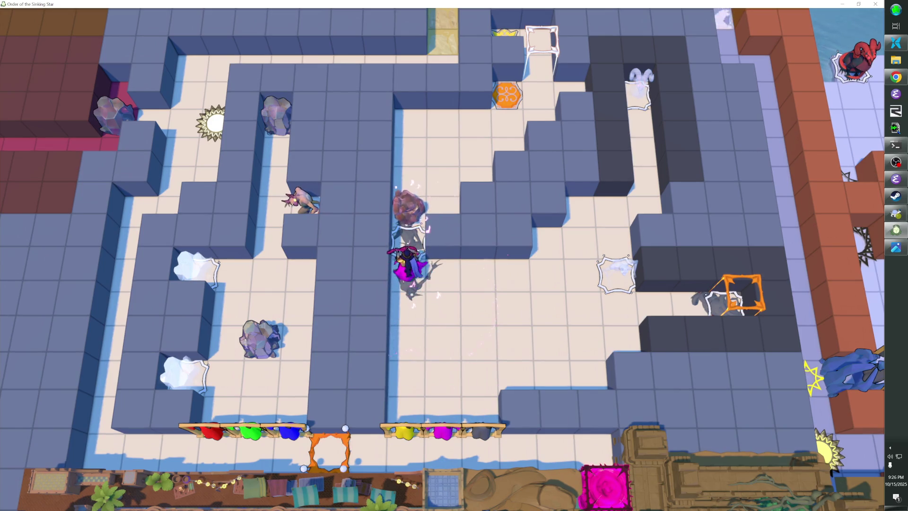
{"action": "key", "text": "Right"}
{"action": "key", "text": "Left"}
{"action": "key", "text": "Up"}
{"action": "key", "text": "Up"}
{"action": "key", "text": "Right"}
{"action": "key", "text": "Up"}
{"action": "key", "text": "Right"}
{"action": "key", "text": "Up"}
{"action": "key", "text": "Right"}
{"action": "key", "text": "Up"}
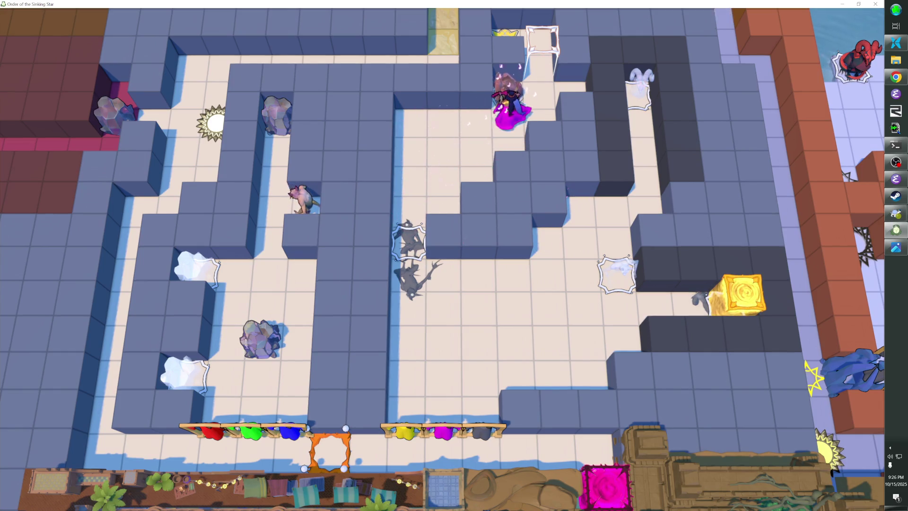
Push the boulder right off the orange hex tile and step the bard onto the switch.
{"action": "key", "text": "Left"}
{"action": "key", "text": "Left"}
{"action": "key", "text": "Left"}
{"action": "key", "text": "Down"}
{"action": "key", "text": "Down"}
{"action": "key", "text": "Down"}
{"action": "key", "text": "Right"}
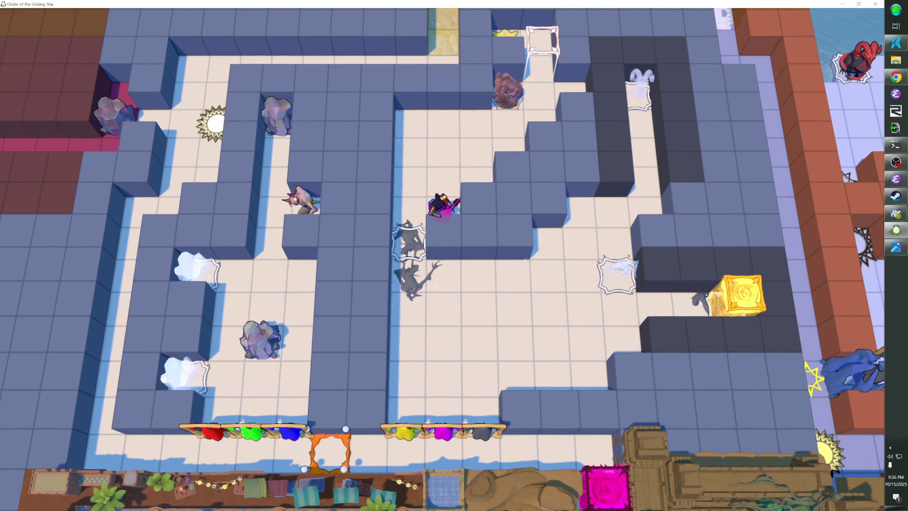
{"action": "key", "text": "Up"}
{"action": "key", "text": "Up"}
{"action": "key", "text": "Right"}
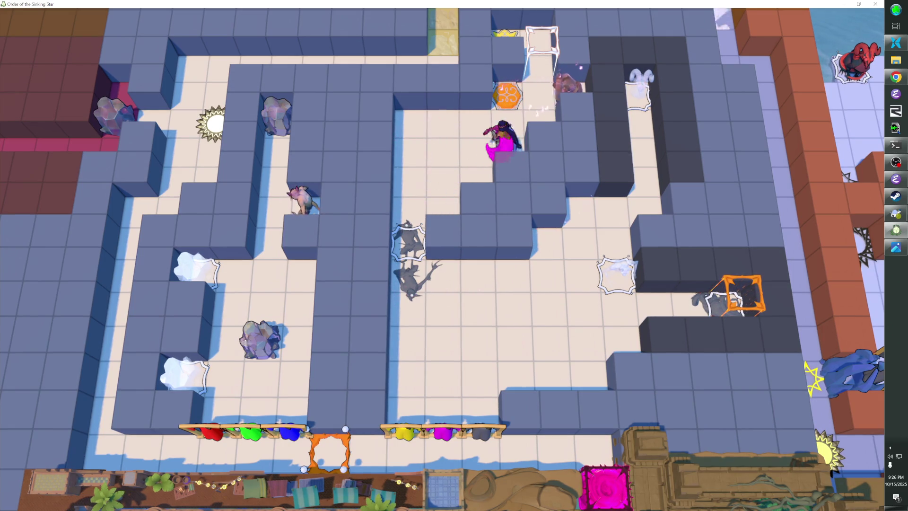
{"action": "key", "text": "Up"}
{"action": "key", "text": "Right"}
{"action": "key", "text": "Left"}
Walk the bard down and left away from the switch, then return to the level editor.
{"action": "key", "text": "Down"}
{"action": "key", "text": "Left"}
{"action": "key", "text": "Down"}
{"action": "key", "text": "Left"}
{"action": "key", "text": "Down"}
{"action": "key", "text": "Left"}
{"action": "key", "text": "Down"}
{"action": "key", "text": "Down"}
{"action": "key", "text": "Down"}
{"action": "key", "text": "Down"}
{"action": "key", "text": "Down"}
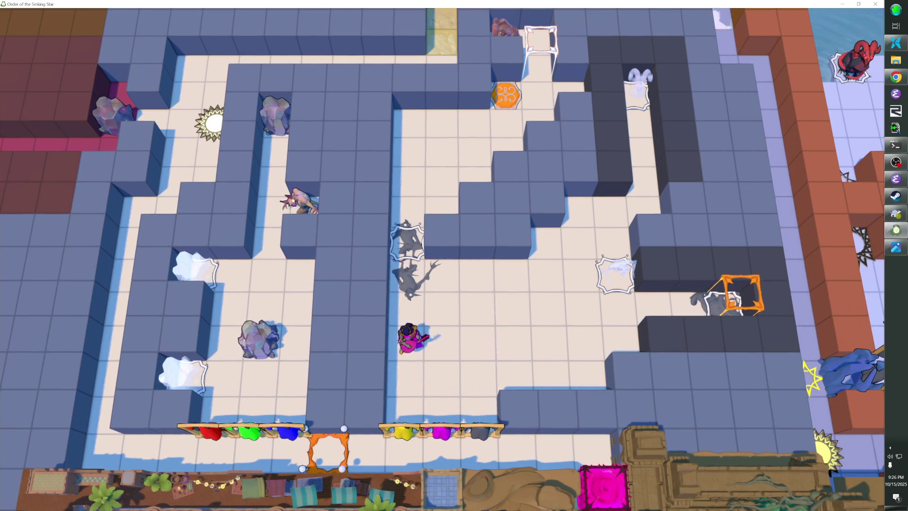
{"action": "key", "text": "F1"}
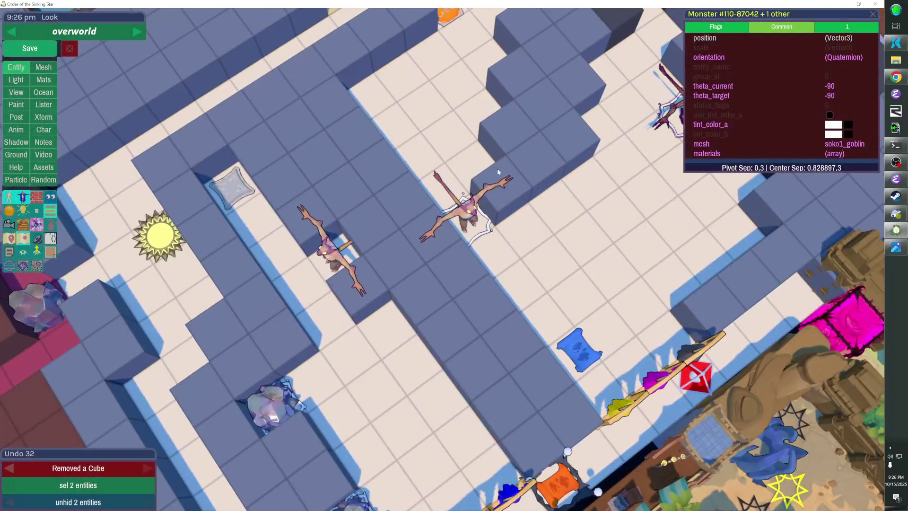
Fill the missing wall cube at the maze notch, undoing two misplaced cubes first.
{"action": "left_click", "coordinate": [498, 148]}
{"action": "key", "text": "ctrl+z"}
{"action": "left_click", "coordinate": [497, 148]}
{"action": "key", "text": "ctrl+z"}
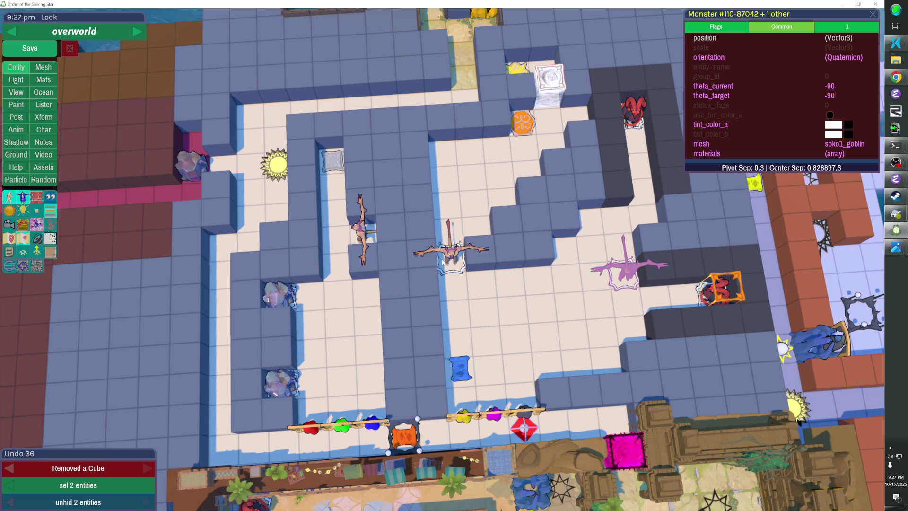
{"action": "key", "text": "e"}
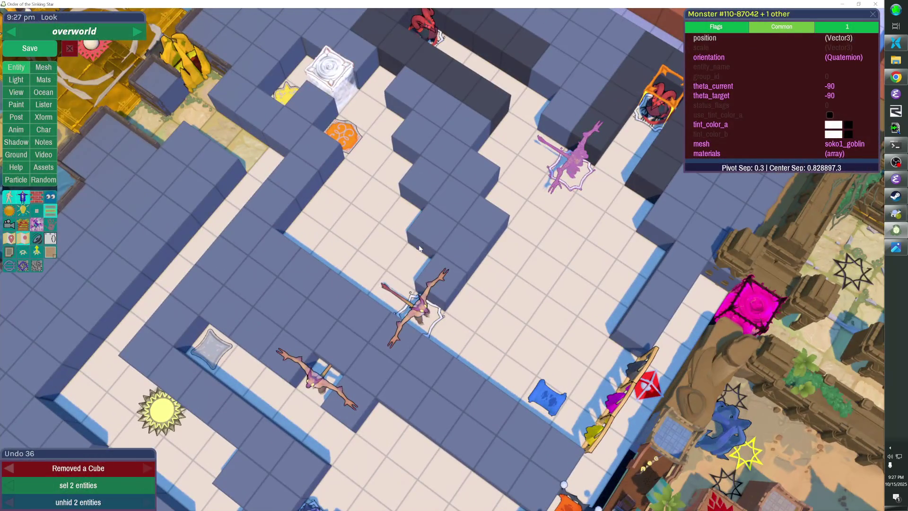
{"action": "left_click", "coordinate": [419, 248]}
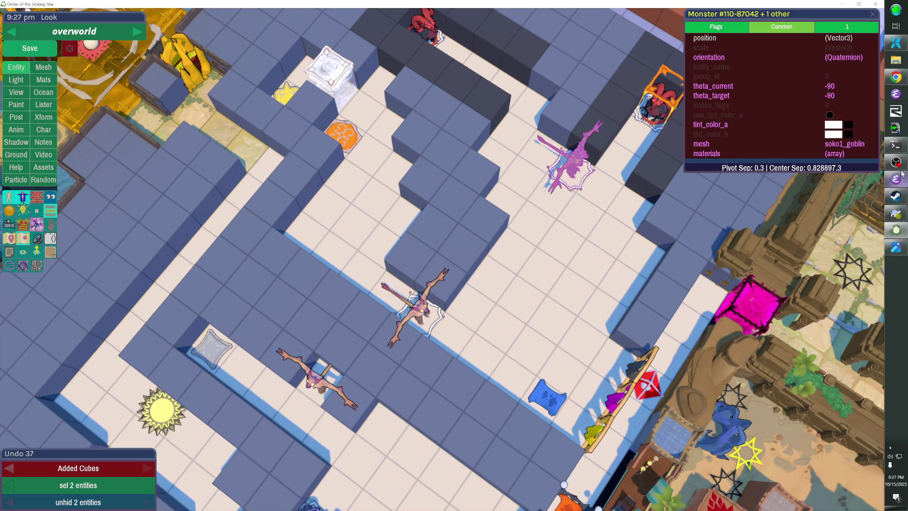
Save the overworld level and switch to a top-down view.
{"action": "left_click", "coordinate": [896, 163]}
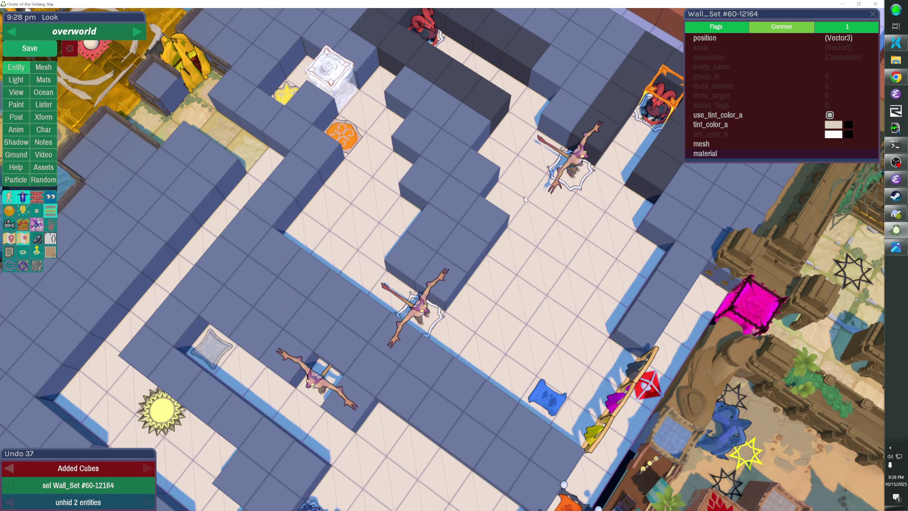
{"action": "key", "text": "ctrl+s"}
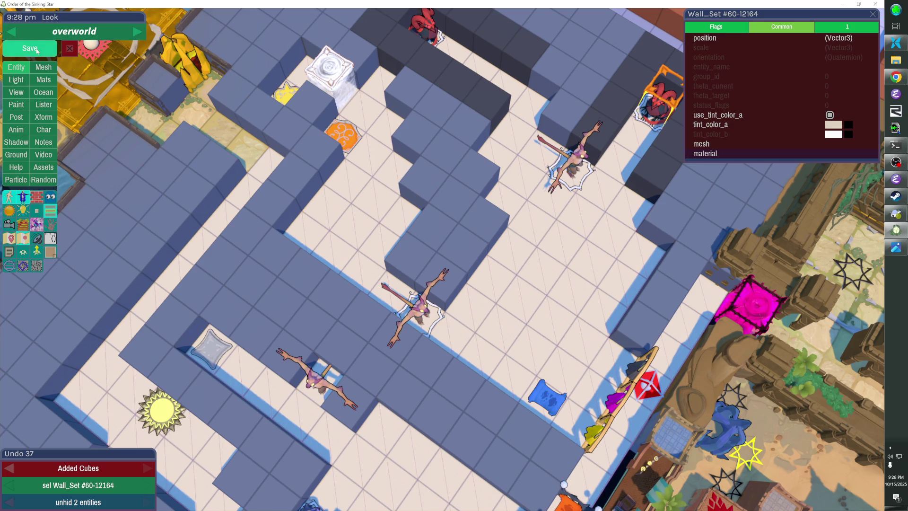
{"action": "key", "text": "Tab"}
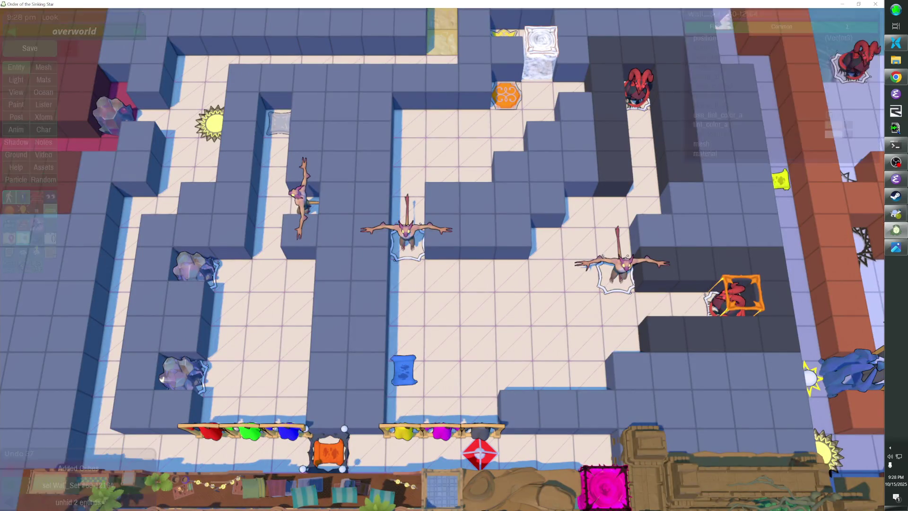
Lower the OBS desktop audio volume to -20.6 dB and return to the game.
{"action": "key", "text": "d"}
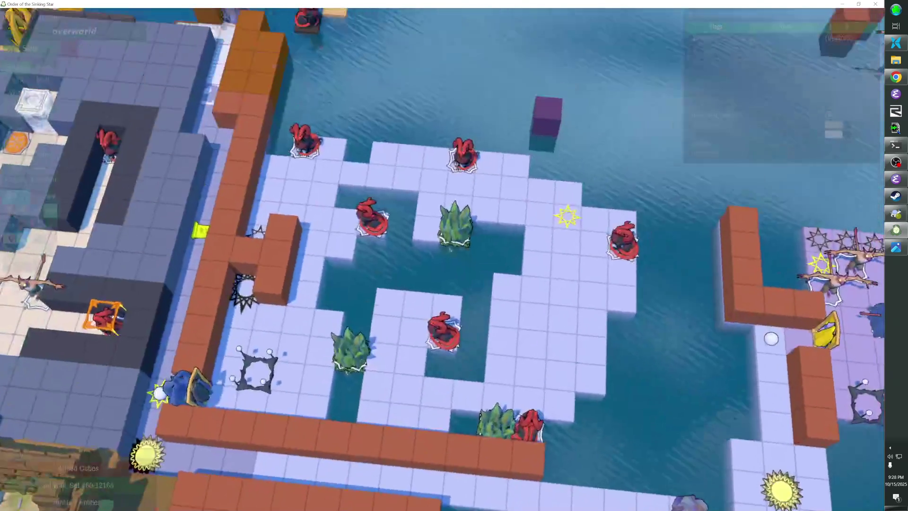
{"action": "left_click", "coordinate": [895, 162]}
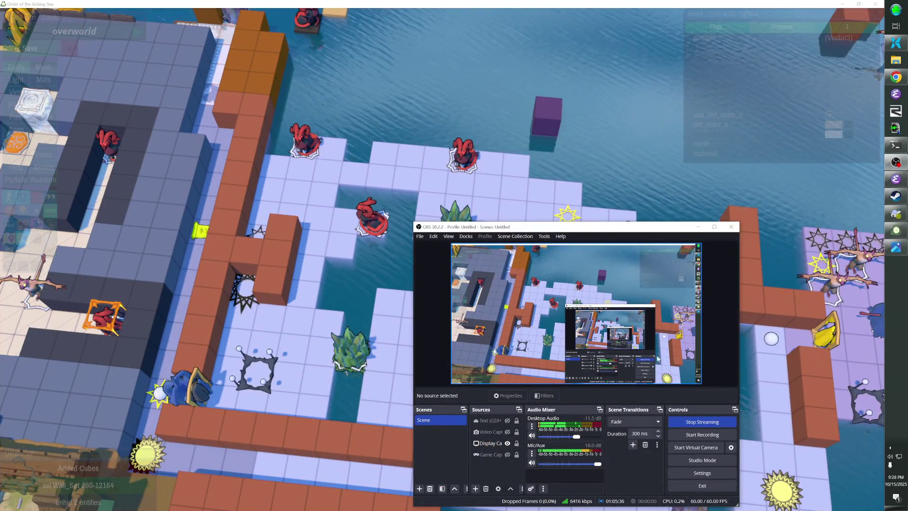
{"action": "left_click_drag", "start_coordinate": [573, 440], "coordinate": [565, 440]}
{"action": "key", "text": "alt+Tab"}
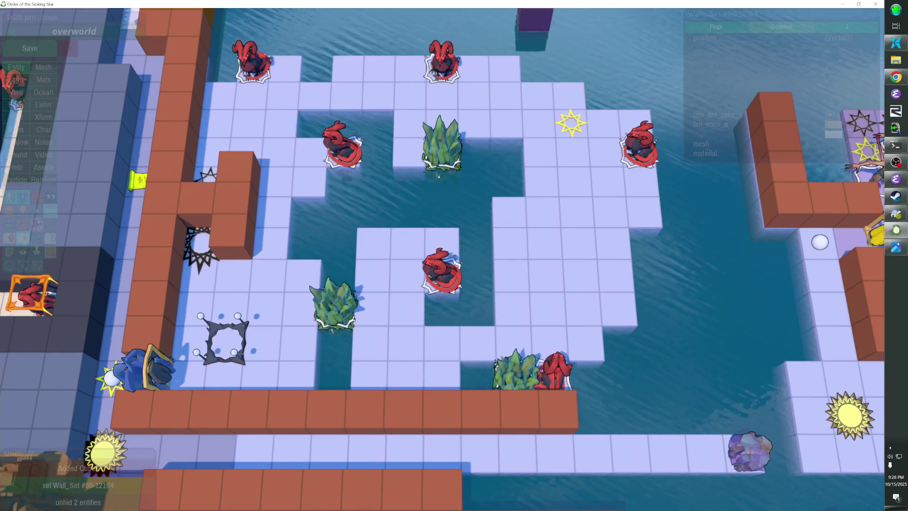
Minimize the browser playing the video and bring the game window back.
{"action": "key", "text": "alt+Tab"}
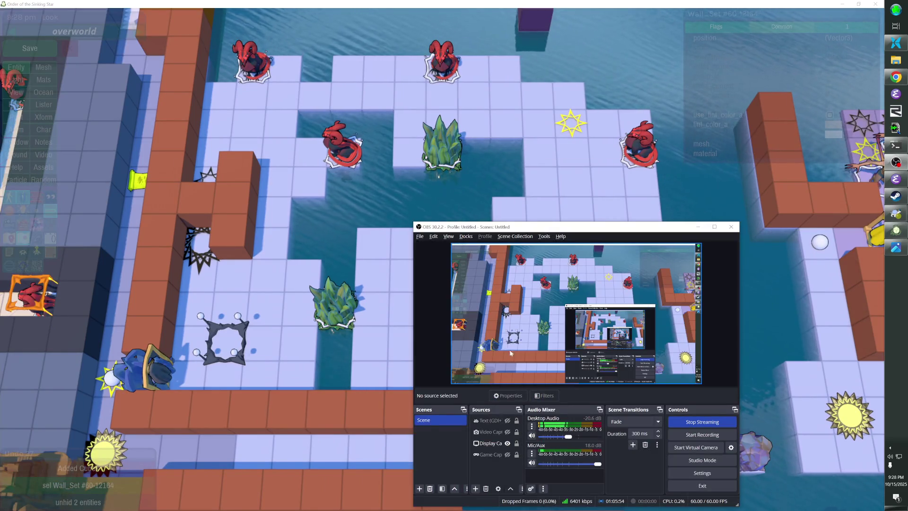
{"action": "left_click", "coordinate": [896, 77]}
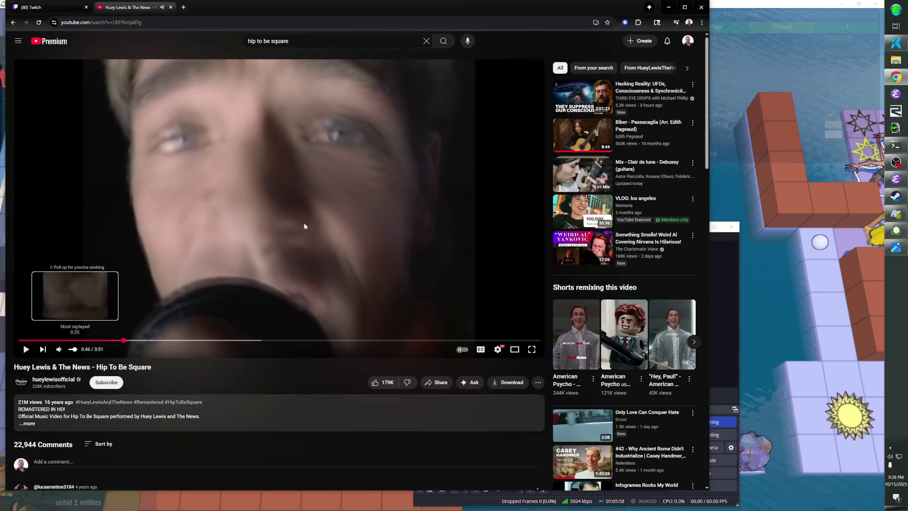
{"action": "left_click", "coordinate": [669, 7]}
{"action": "left_click", "coordinate": [669, 7]}
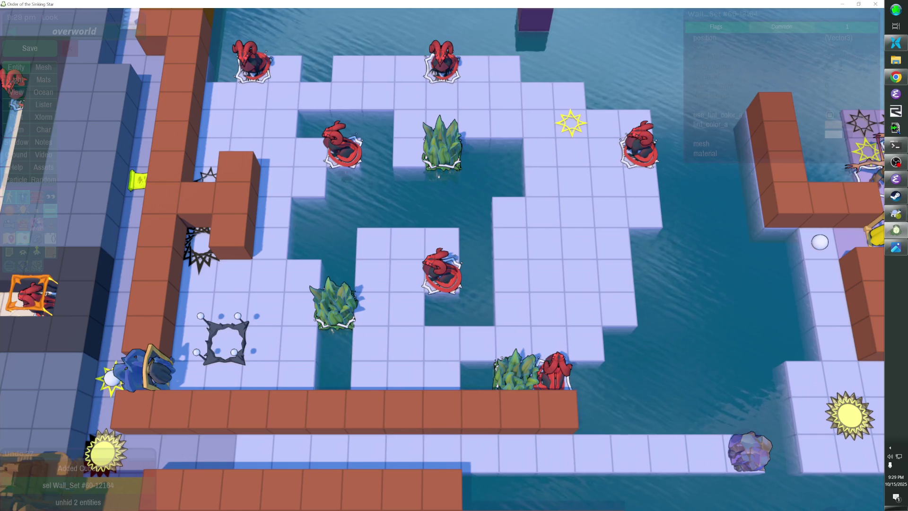
Pan and zoom the editor view across the water levels.
{"action": "key", "text": "s"}
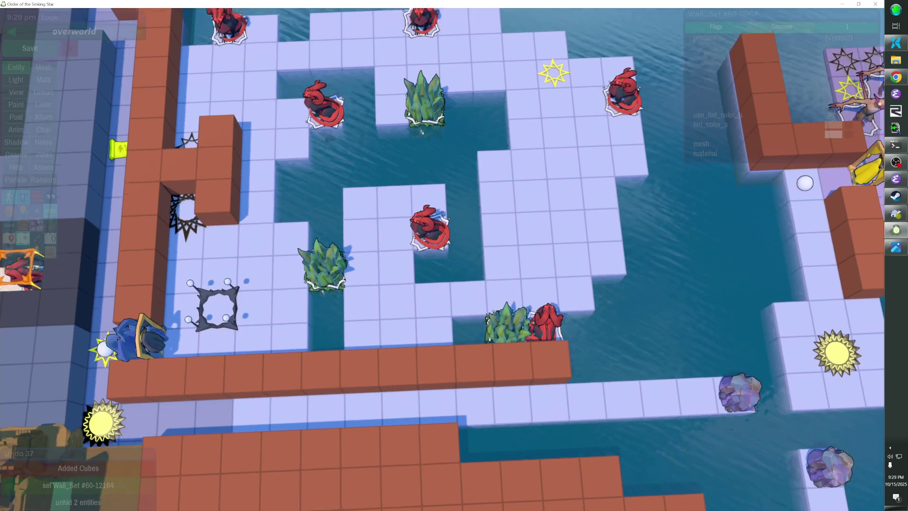
{"action": "scroll", "coordinate": [442, 259], "scroll_direction": "down", "scroll_amount": 3}
{"action": "scroll", "coordinate": [442, 259], "scroll_direction": "down", "scroll_amount": 3}
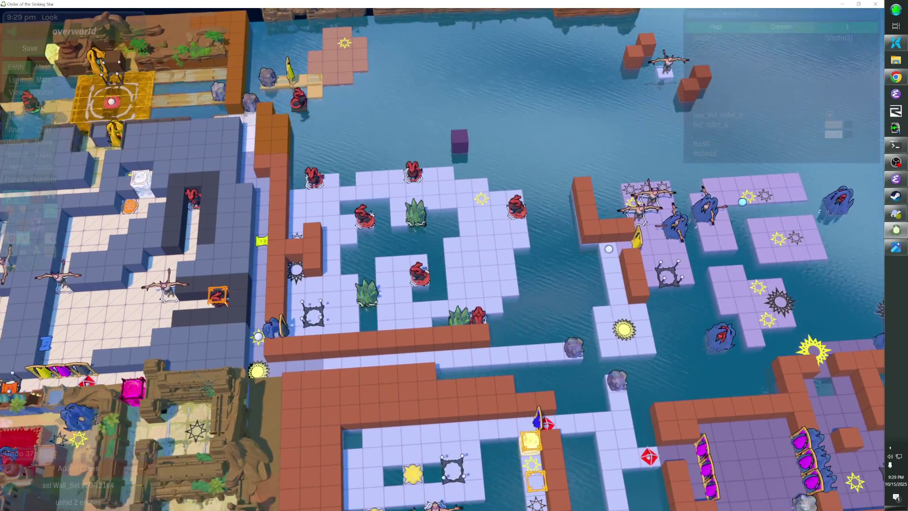
{"action": "scroll", "coordinate": [443, 263], "scroll_direction": "up", "scroll_amount": 3}
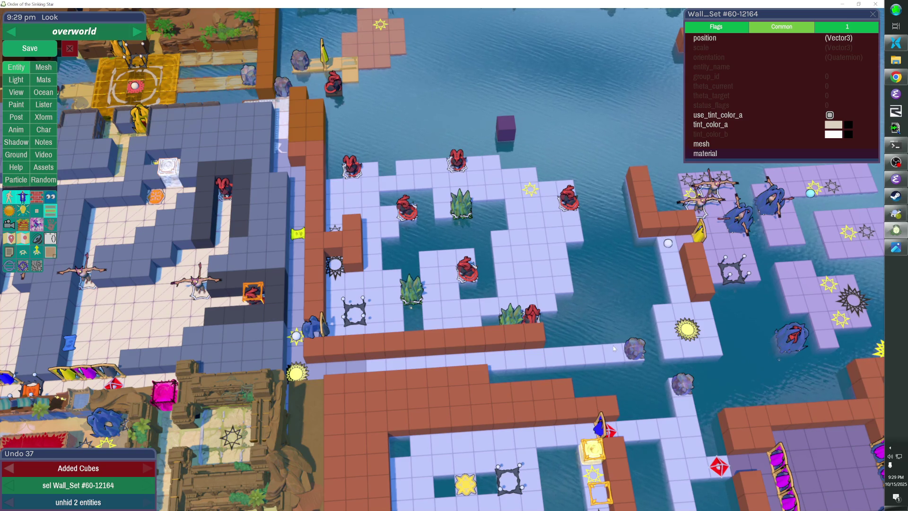
{"action": "mouse_move", "coordinate": [613, 345]}
{"action": "left_mouse_down"}
{"action": "mouse_move", "coordinate": [566, 217]}
{"action": "mouse_move", "coordinate": [214, 157]}
{"action": "left_mouse_up"}
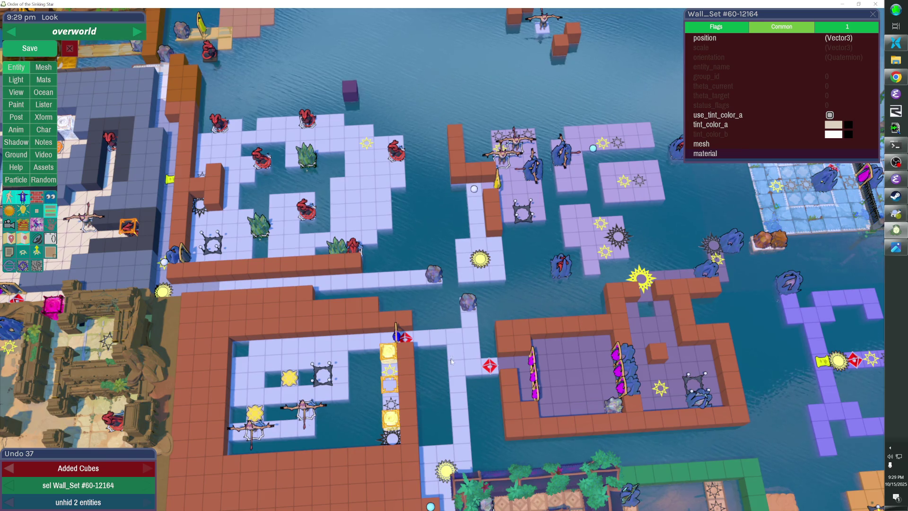
{"action": "key", "text": "s"}
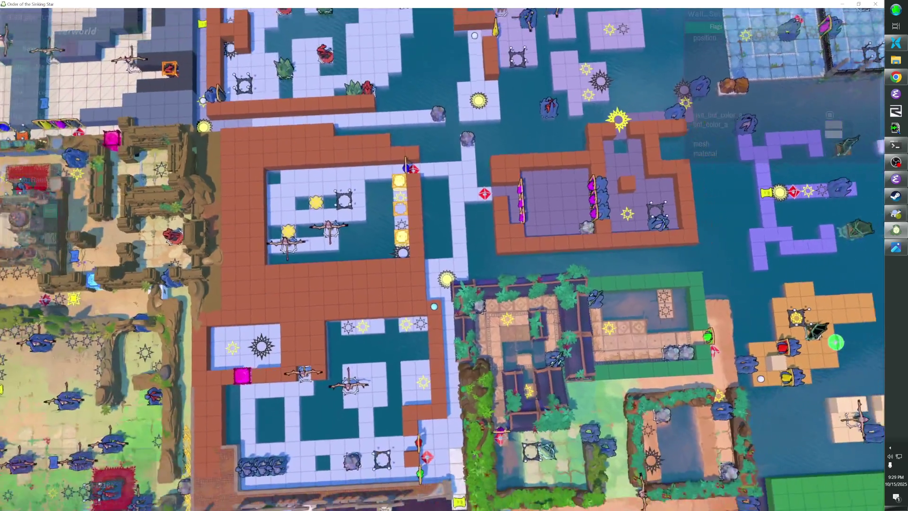
{"action": "key", "text": "w"}
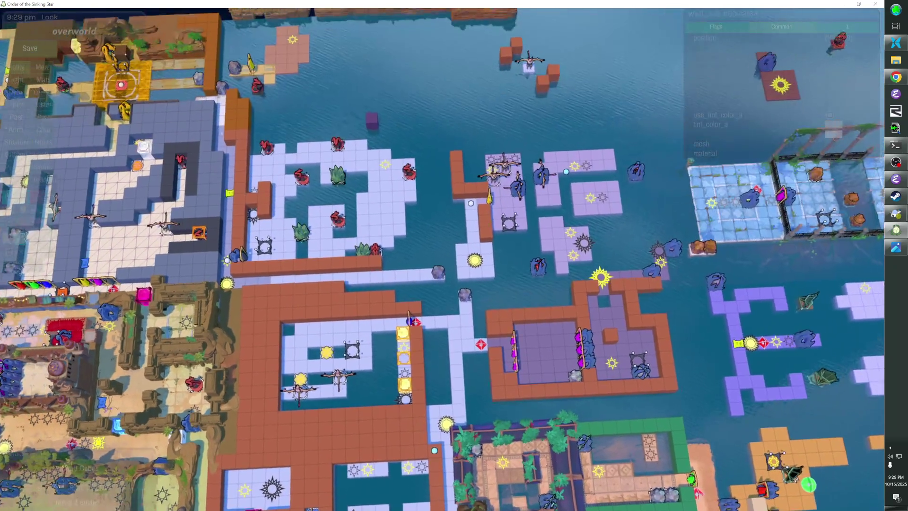
{"action": "scroll", "coordinate": [454, 255], "scroll_direction": "down", "scroll_amount": 2}
{"action": "scroll", "coordinate": [454, 255], "scroll_direction": "up", "scroll_amount": 5}
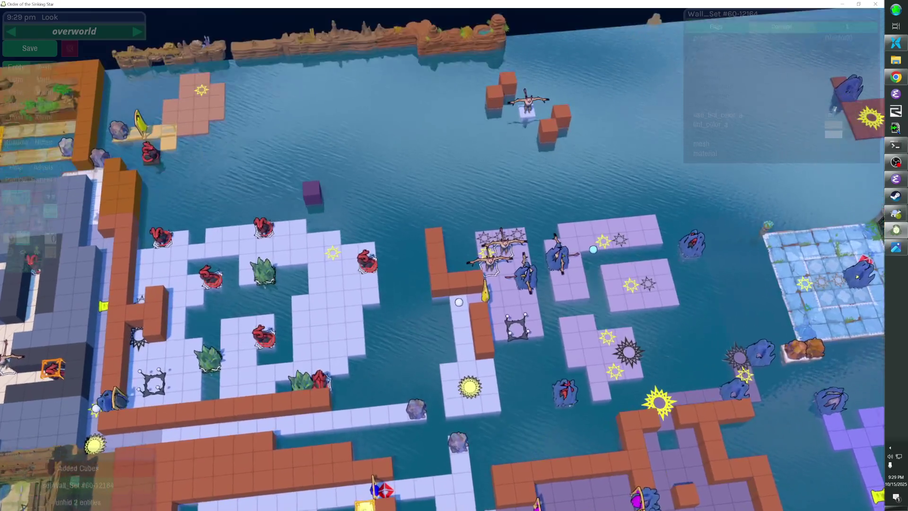
{"action": "scroll", "coordinate": [454, 256], "scroll_direction": "down", "scroll_amount": 3}
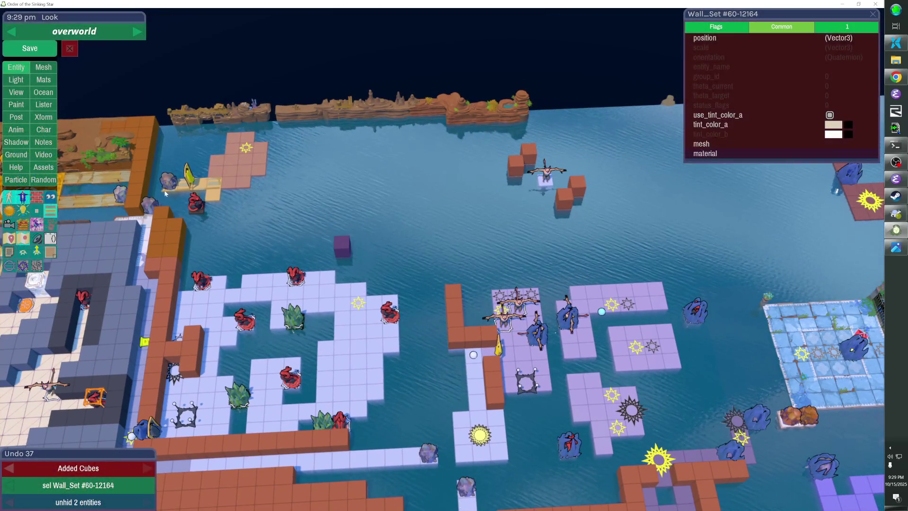
Frame the editor view on the light-blue maze rooms west of the built area.
{"action": "key", "text": "d"}
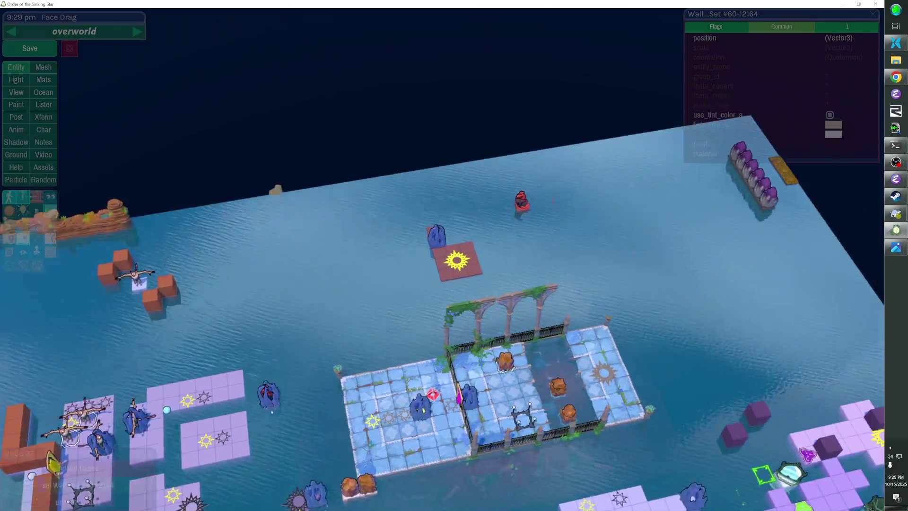
{"action": "key", "text": "a"}
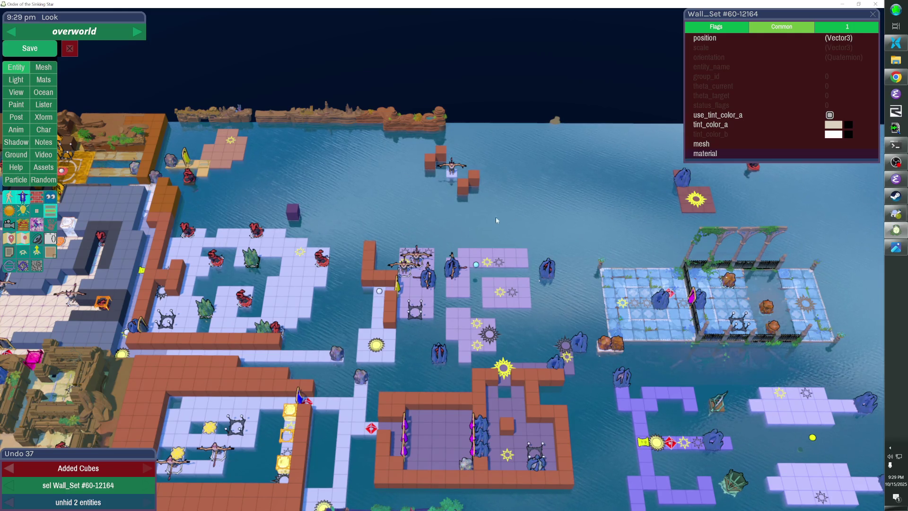
{"action": "key", "text": "a"}
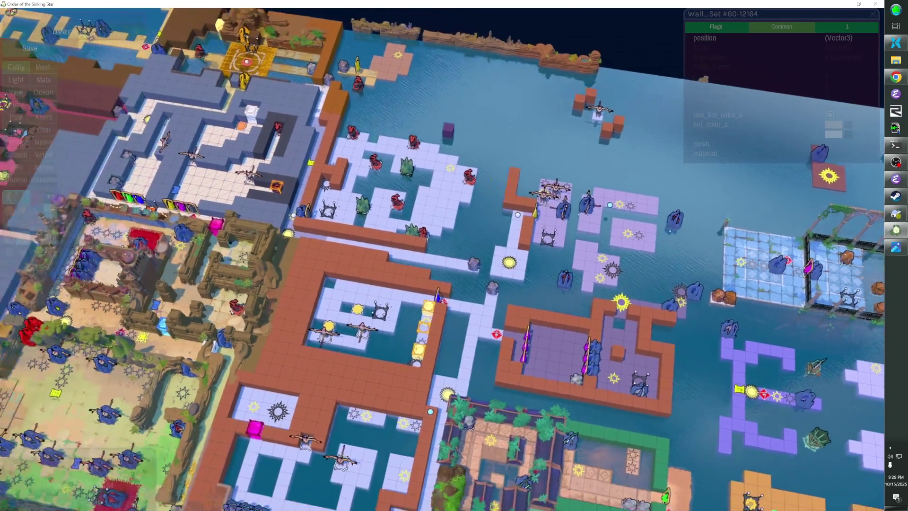
{"action": "scroll", "coordinate": [443, 259], "scroll_direction": "up", "scroll_amount": 3}
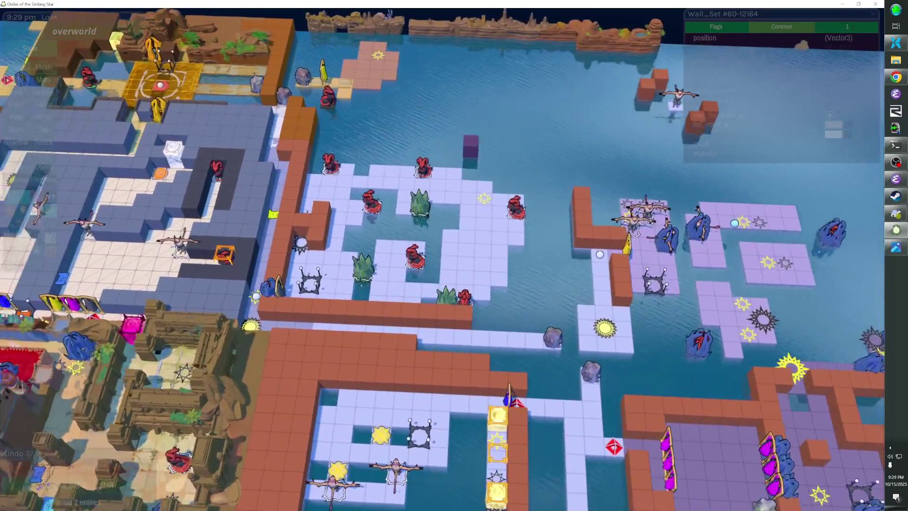
{"action": "key", "text": "s"}
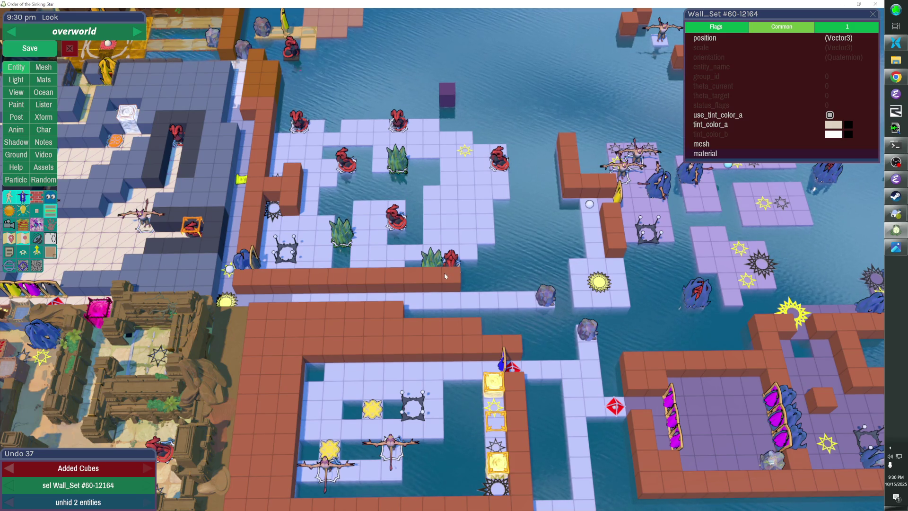
{"action": "key", "text": "alt+Tab"}
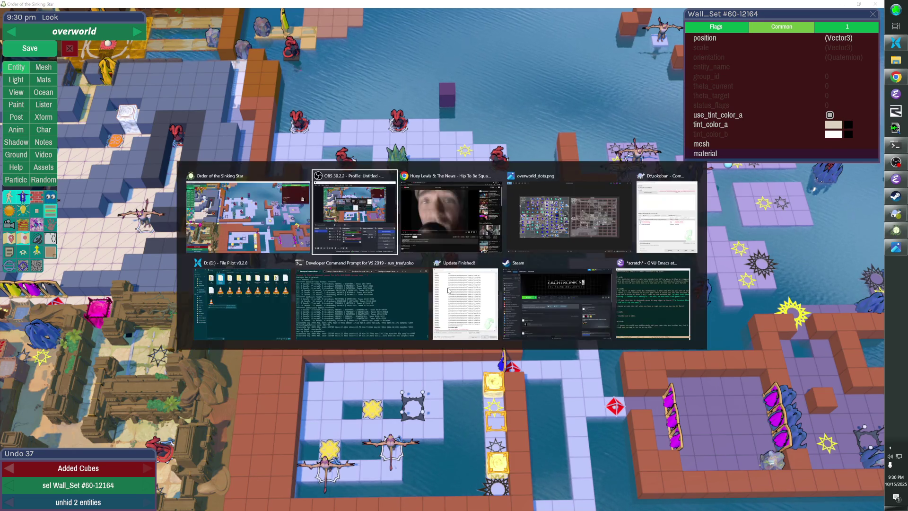
Show the overworld_dots.png map and launch Paint with pbrush.
{"action": "key", "text": "Tab"}
{"action": "key", "text": "Tab"}
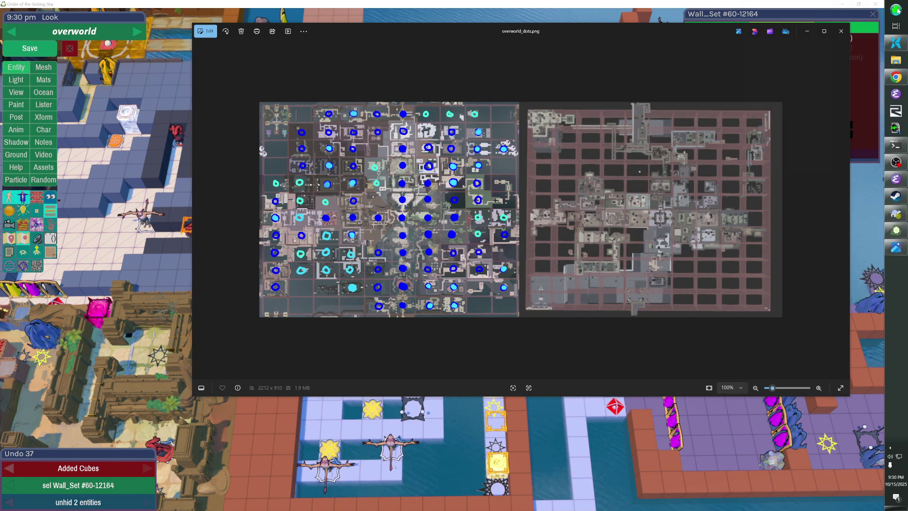
{"action": "left_click", "coordinate": [896, 10]}
{"action": "type", "text": "pbrush"}
{"action": "key", "text": "Return"}
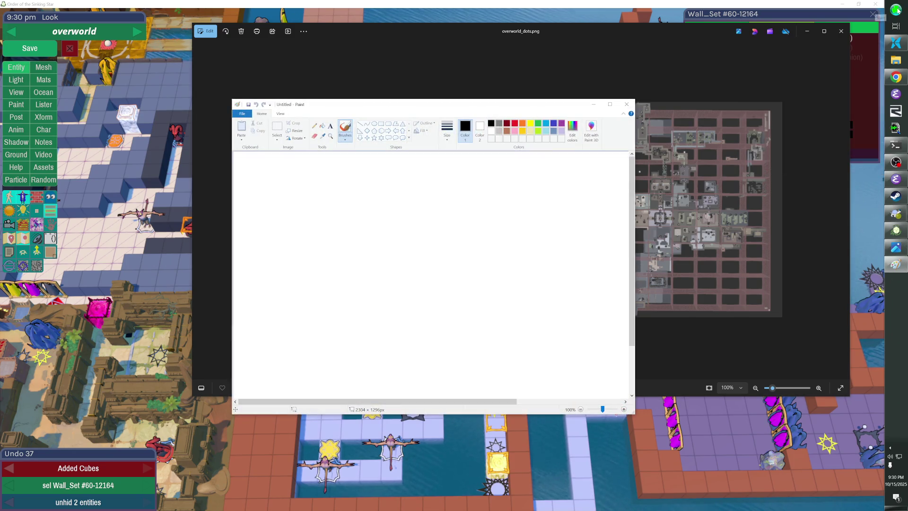
Switch to the File Pilot file browser.
{"action": "key", "text": "alt+Tab"}
{"action": "key", "text": "Tab"}
{"action": "key", "text": "Tab"}
{"action": "key", "text": "Tab"}
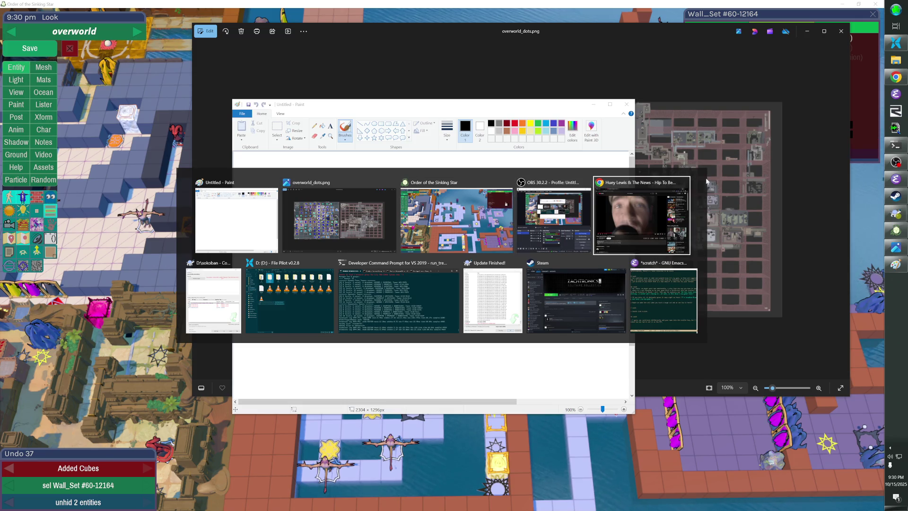
{"action": "left_click", "coordinate": [302, 320]}
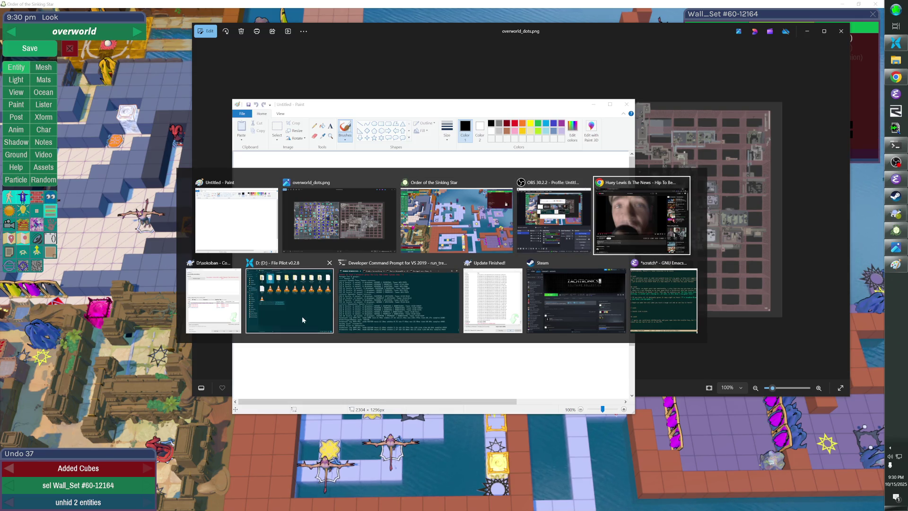
Open the sokoban > doc > patrick folder in File Pilot, uncovering Paint.
{"action": "double_click", "coordinate": [512, 147]}
{"action": "key", "text": "Right"}
{"action": "key", "text": "Right"}
{"action": "key", "text": "Right"}
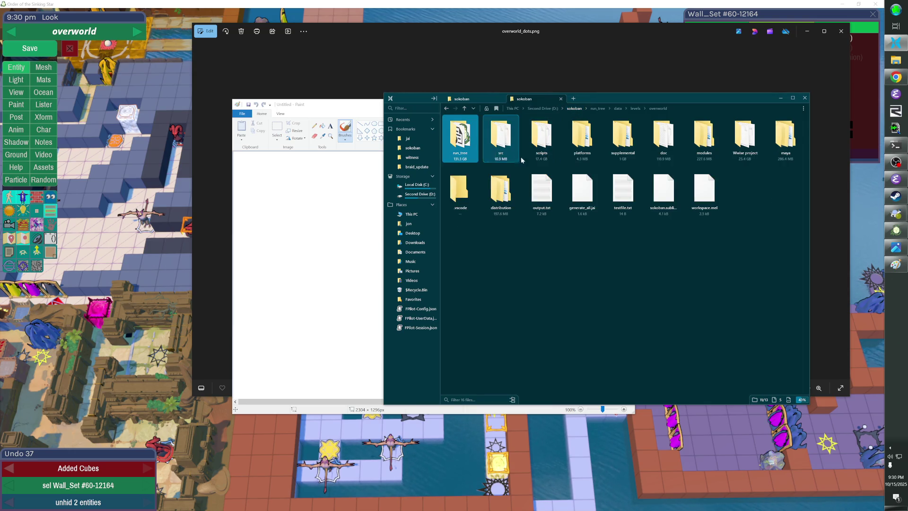
{"action": "key", "text": "Return"}
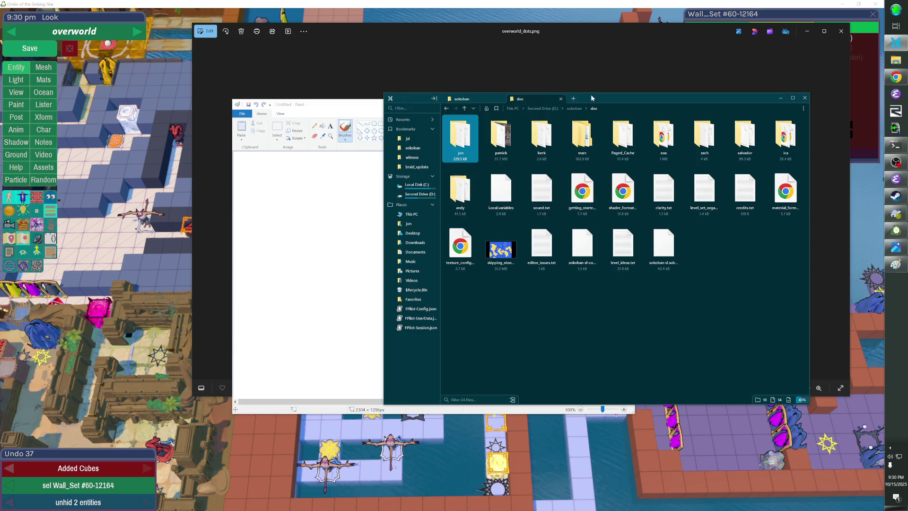
{"action": "left_click_drag", "start_coordinate": [596, 97], "coordinate": [625, 196]}
{"action": "left_click", "coordinate": [528, 235]}
{"action": "double_click", "coordinate": [527, 235]}
Drag overworld_dots.png into Paint to open it.
{"action": "left_click_drag", "start_coordinate": [692, 236], "coordinate": [644, 237]}
{"action": "left_click_drag", "start_coordinate": [361, 231], "coordinate": [360, 231]}
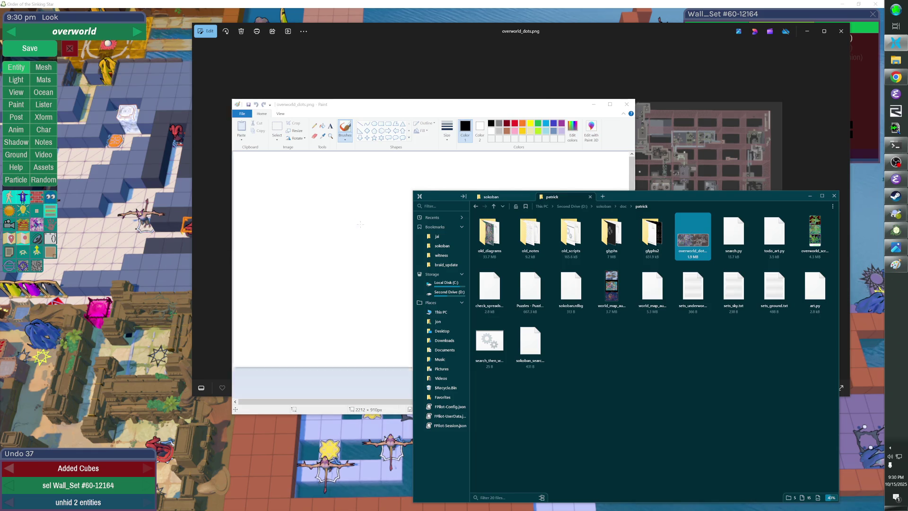
{"action": "left_click", "coordinate": [534, 108]}
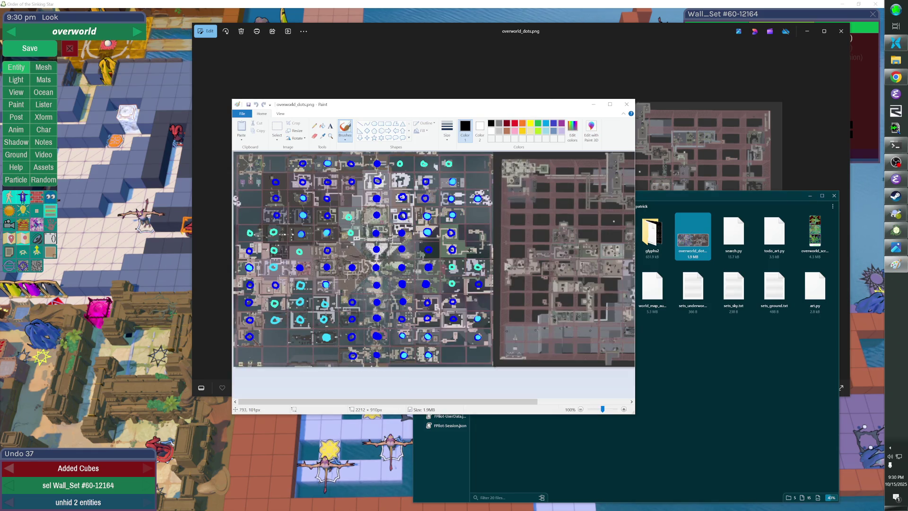
Place a small yellow test dot on the map with a chosen brush size.
{"action": "left_click", "coordinate": [530, 123]}
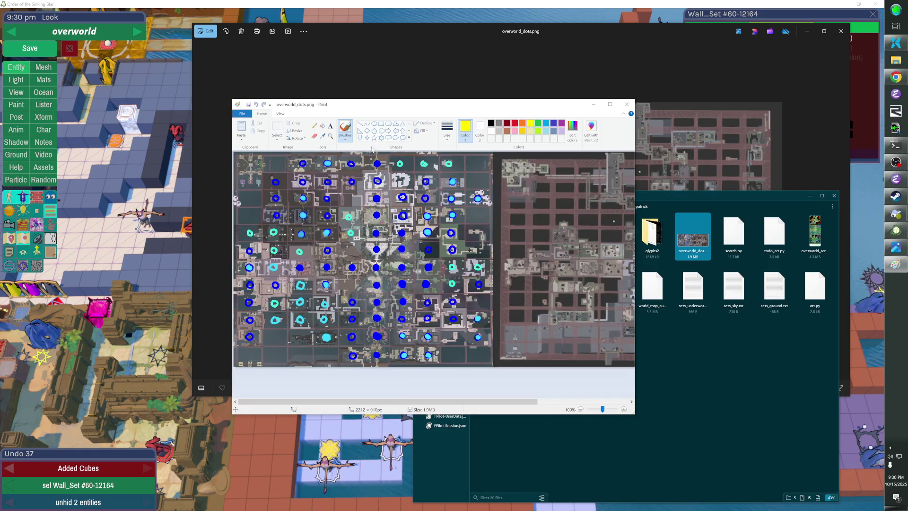
{"action": "left_click", "coordinate": [448, 137]}
{"action": "left_click", "coordinate": [461, 195]}
{"action": "left_click", "coordinate": [398, 178]}
Mix a bright lime-green custom colour in Edit Colors and make it active.
{"action": "left_click", "coordinate": [545, 132]}
{"action": "left_click", "coordinate": [539, 125]}
{"action": "left_click", "coordinate": [538, 131]}
{"action": "left_click", "coordinate": [572, 132]}
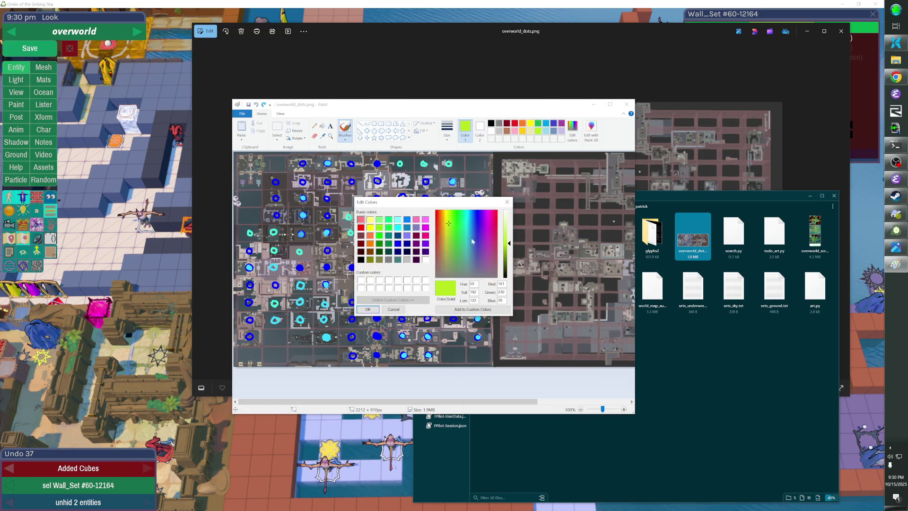
{"action": "mouse_move", "coordinate": [508, 244]}
{"action": "left_mouse_down"}
{"action": "mouse_move", "coordinate": [506, 255]}
{"action": "mouse_move", "coordinate": [507, 246]}
{"action": "left_mouse_up"}
{"action": "left_click", "coordinate": [380, 227]}
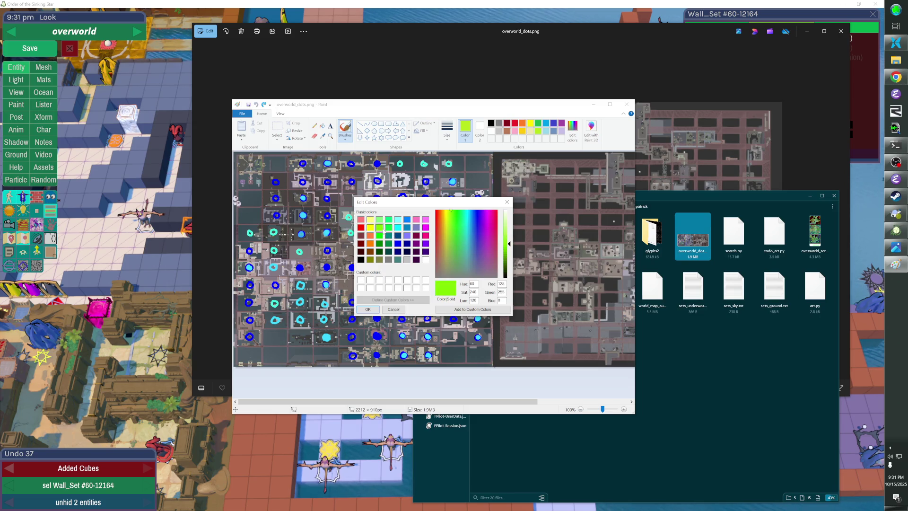
{"action": "left_click", "coordinate": [451, 225]}
{"action": "left_click", "coordinate": [367, 309]}
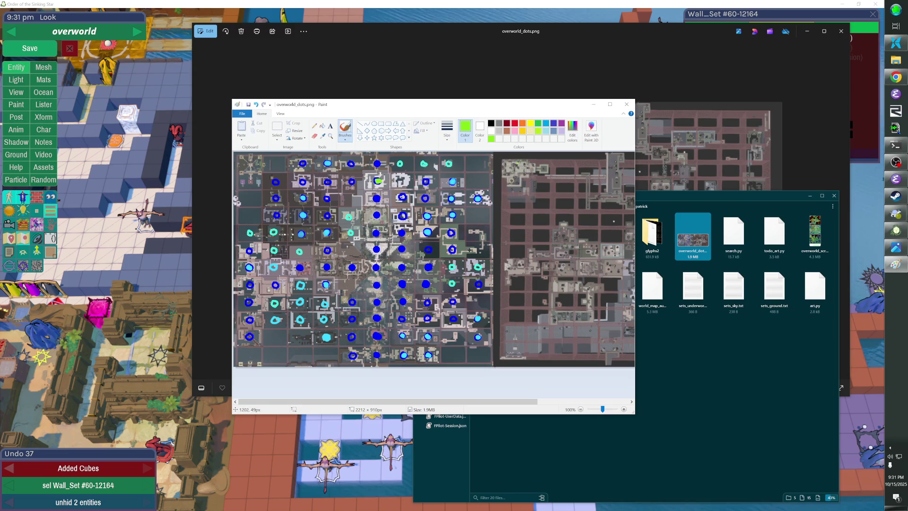
Turn the purple swatch into a vivid pinkish magenta custom colour.
{"action": "left_click", "coordinate": [561, 123]}
{"action": "left_click", "coordinate": [572, 130]}
{"action": "left_click", "coordinate": [488, 221]}
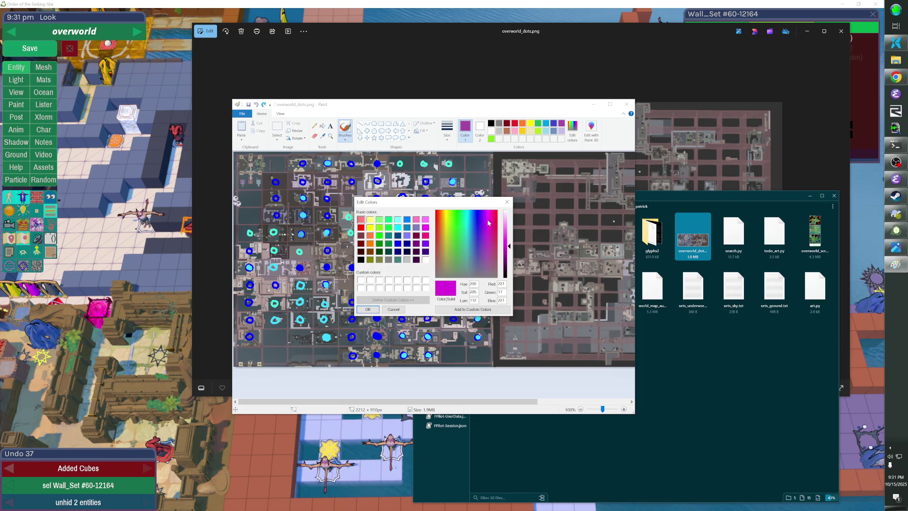
{"action": "left_click_drag", "start_coordinate": [490, 216], "coordinate": [493, 214]}
{"action": "key", "text": "Return"}
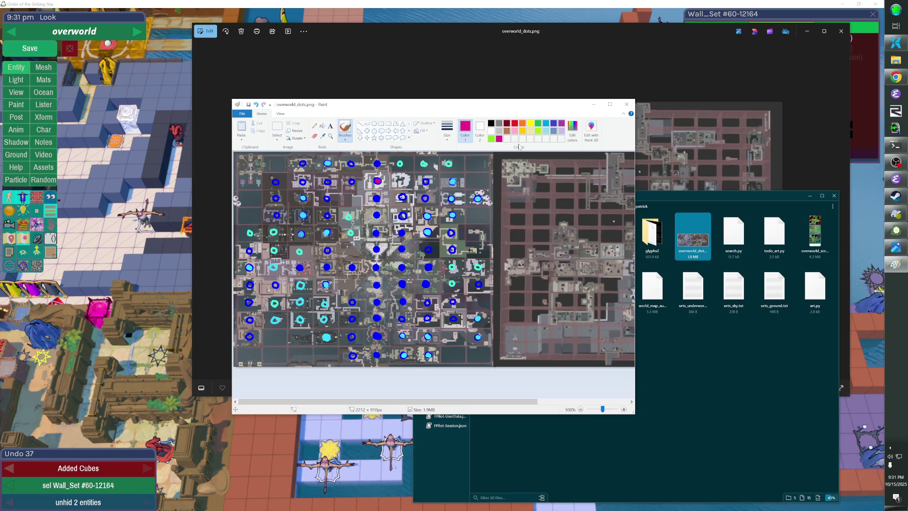
{"action": "key", "text": "alt+Tab"}
{"action": "key", "text": "alt+Tab"}
{"action": "key", "text": "alt+Tab"}
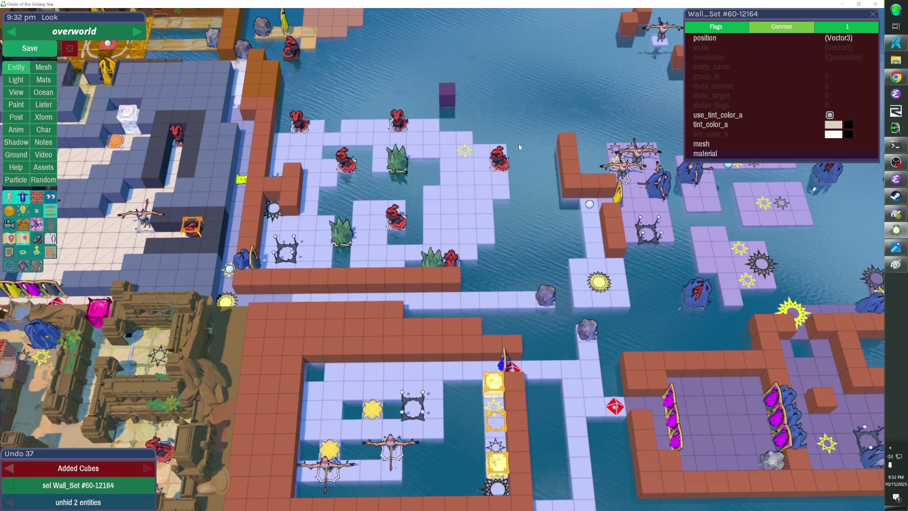
Select the marker in the maze room, save the overworld, and resume play.
{"action": "scroll", "coordinate": [518, 144], "scroll_direction": "up", "scroll_amount": 3}
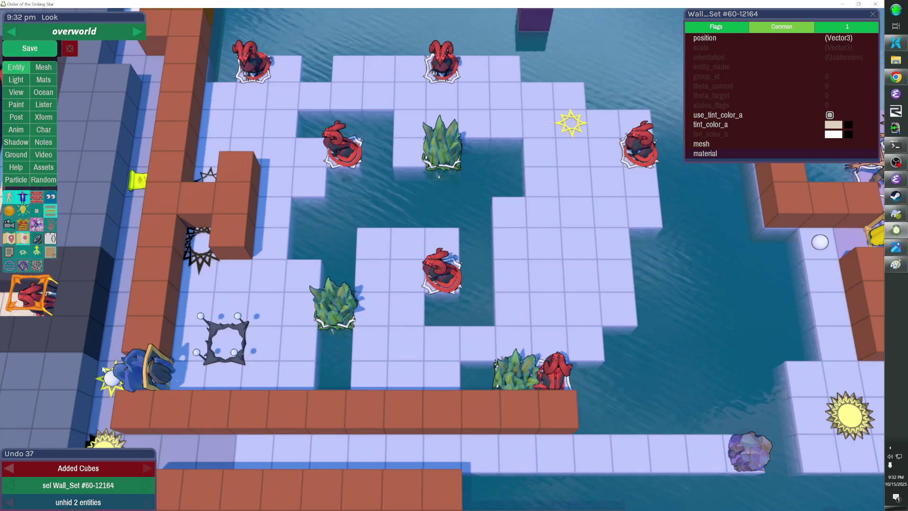
{"action": "left_click", "coordinate": [112, 379]}
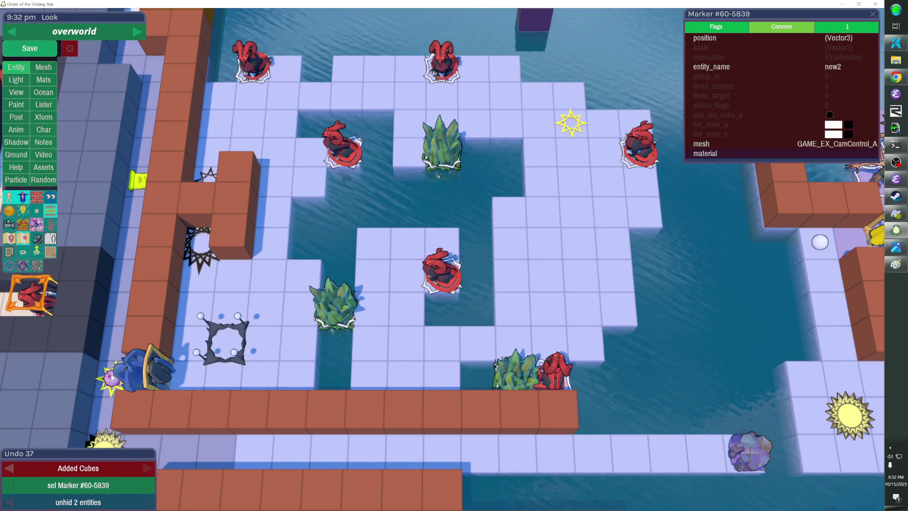
{"action": "left_click", "coordinate": [36, 51]}
{"action": "key", "text": "Escape"}
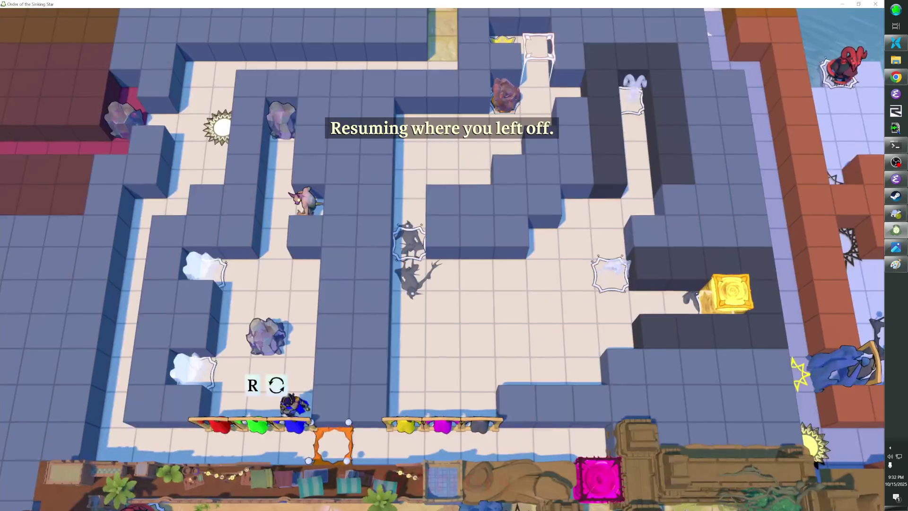
Walk the hero right into Heroes and Water, North, then undo the last move.
{"action": "key", "text": "Right"}
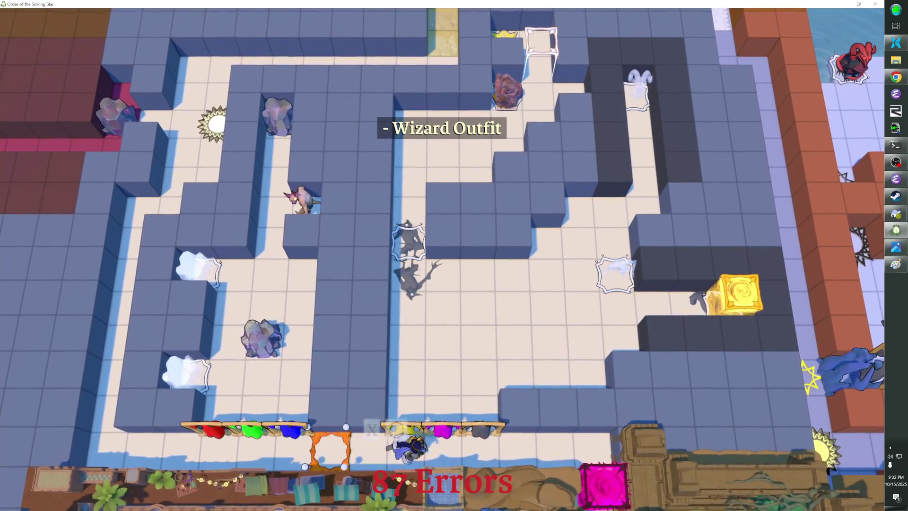
{"action": "key", "text": "Right"}
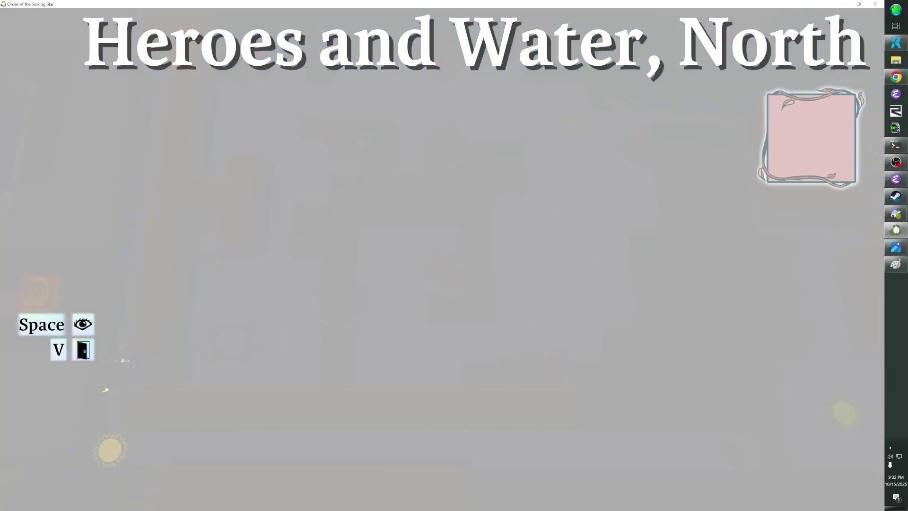
{"action": "key", "text": "Right"}
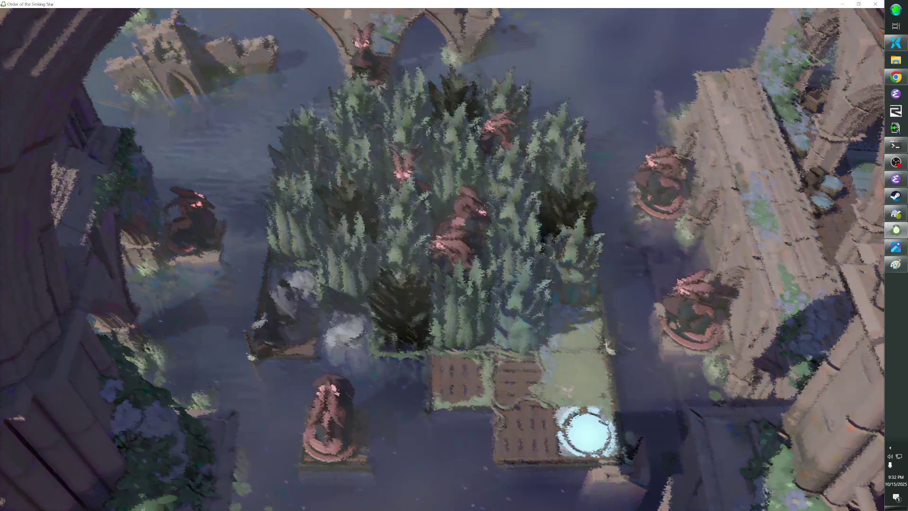
{"action": "key", "text": "z"}
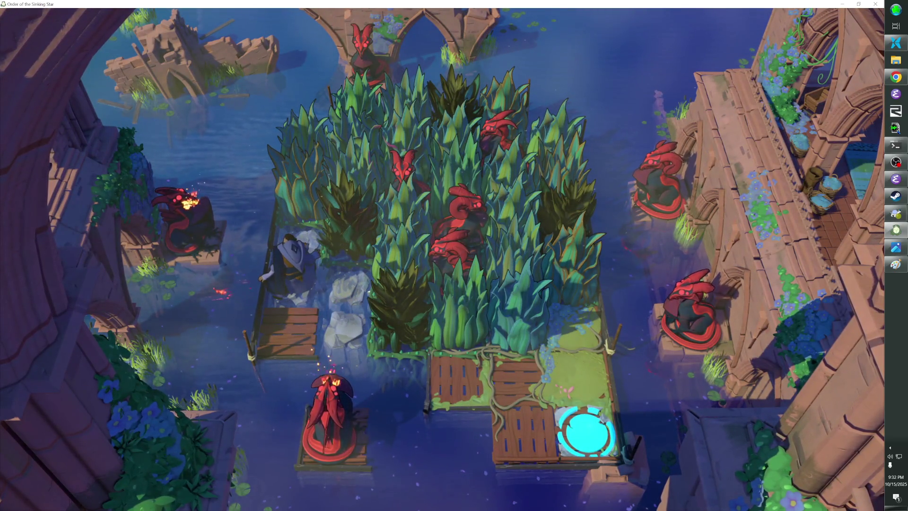
Exit the puzzle back to the overworld from the pause menu.
{"action": "key", "text": "Escape"}
{"action": "key", "text": "Down"}
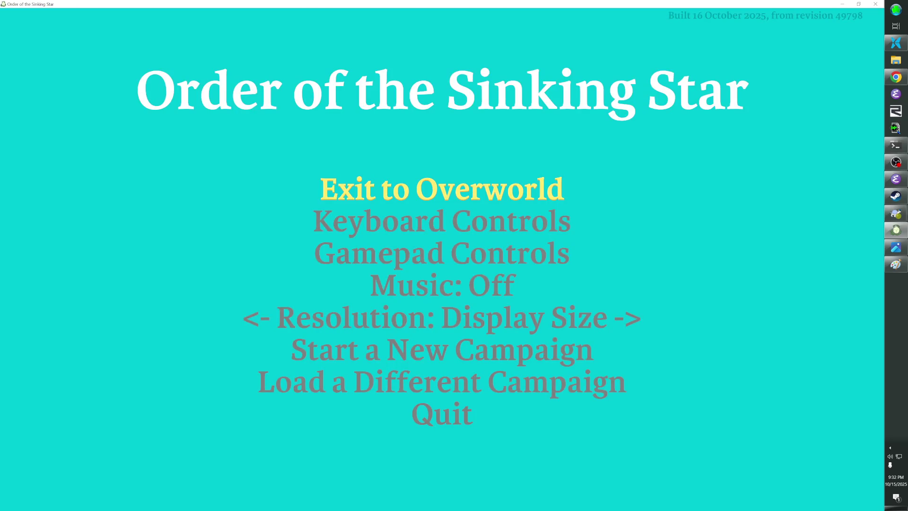
{"action": "key", "text": "Escape"}
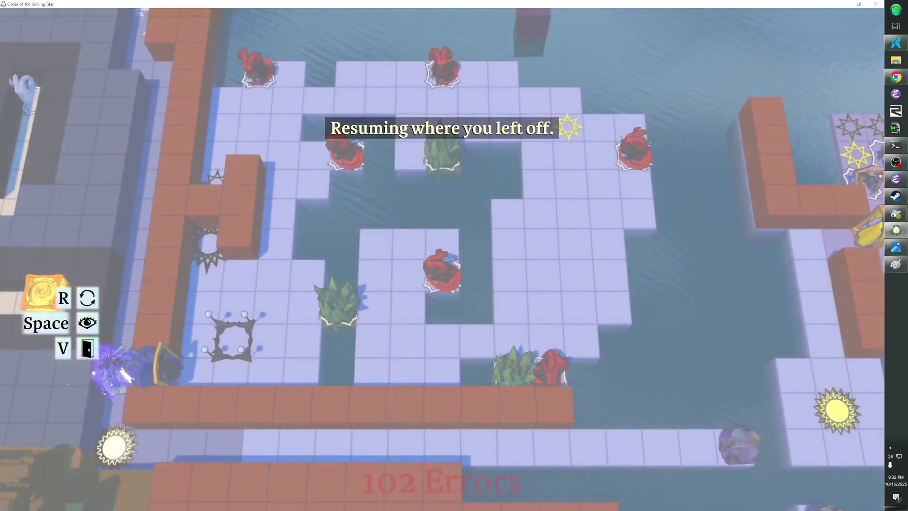
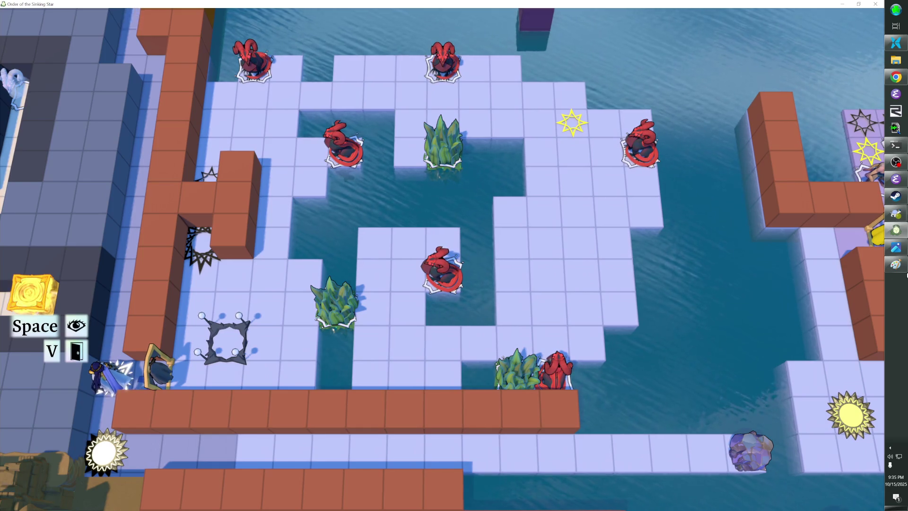
Bring OBS forward, enable the Video Capture Device source and open its properties.
{"action": "left_click", "coordinate": [896, 162]}
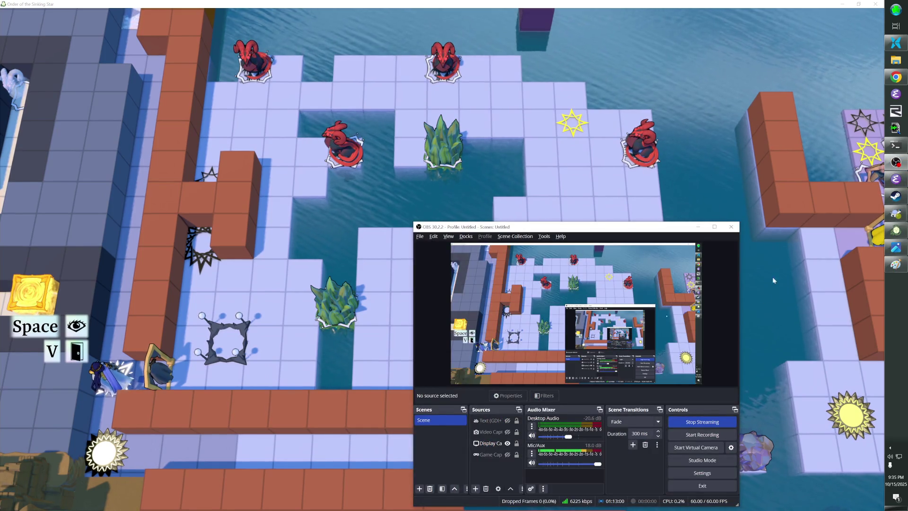
{"action": "left_click", "coordinate": [492, 432]}
{"action": "left_click", "coordinate": [507, 432]}
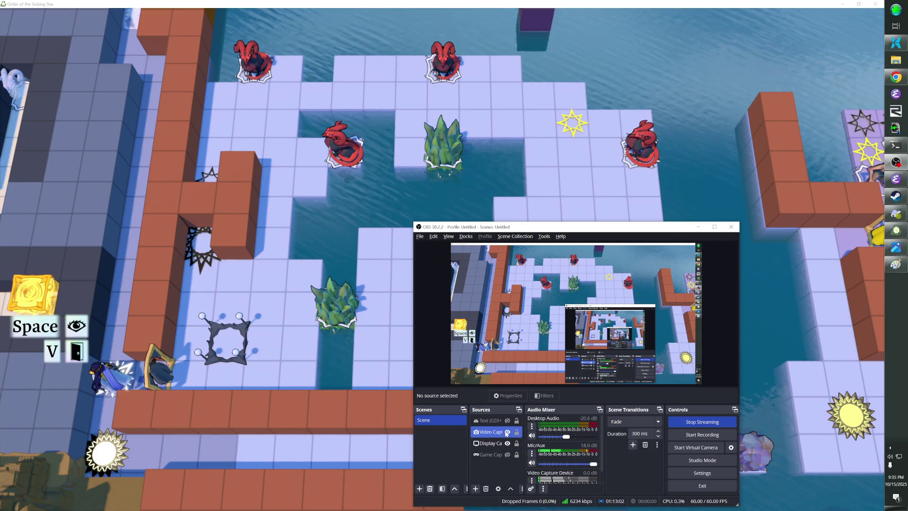
{"action": "left_click", "coordinate": [494, 432]}
{"action": "right_click", "coordinate": [497, 429]}
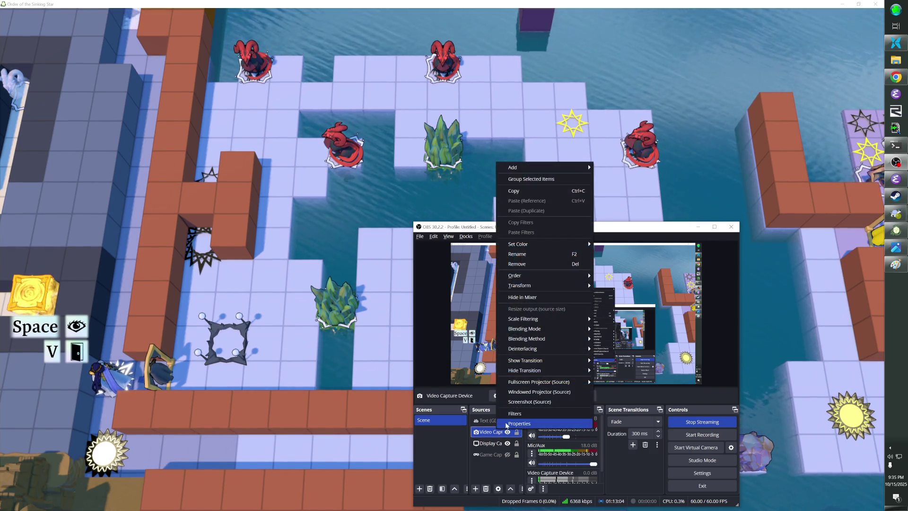
{"action": "left_click", "coordinate": [506, 424]}
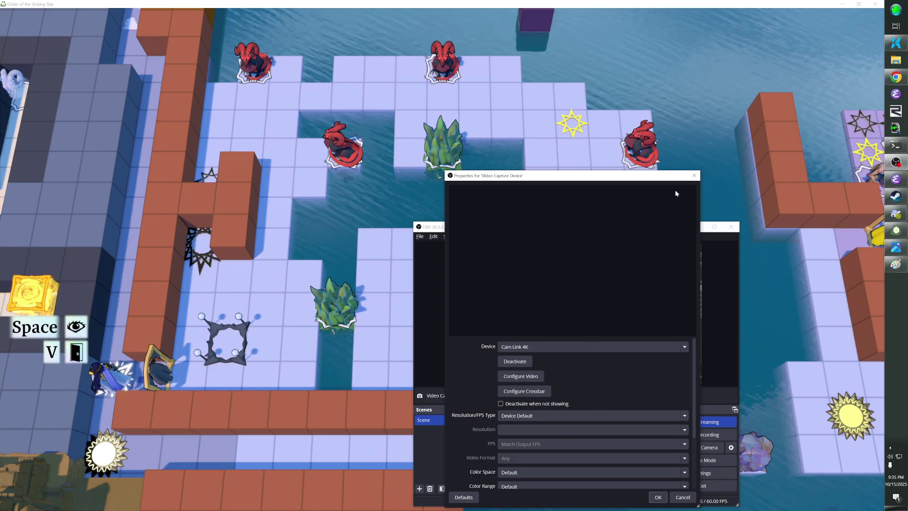
Close the Cam Link 4K capture properties and return to the game window.
{"action": "left_click", "coordinate": [694, 176]}
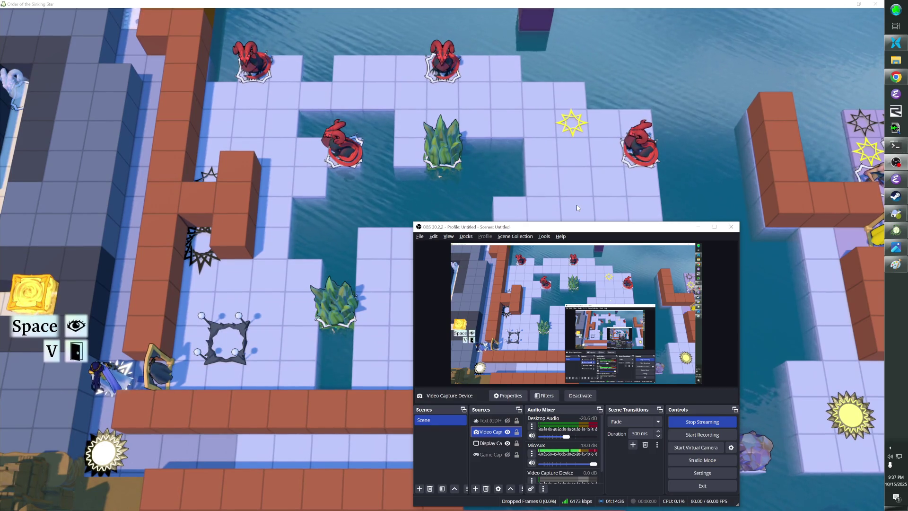
{"action": "left_click", "coordinate": [622, 9]}
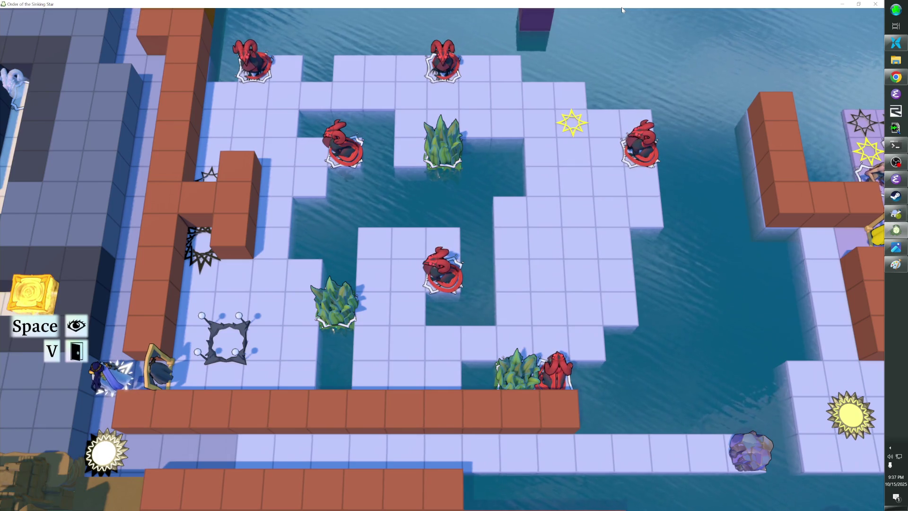
Step onto the frame tile and freeze the green bushes into ice blocks.
{"action": "key", "text": "Right"}
{"action": "key", "text": "Right"}
{"action": "key", "text": "Right"}
{"action": "key", "text": "Right"}
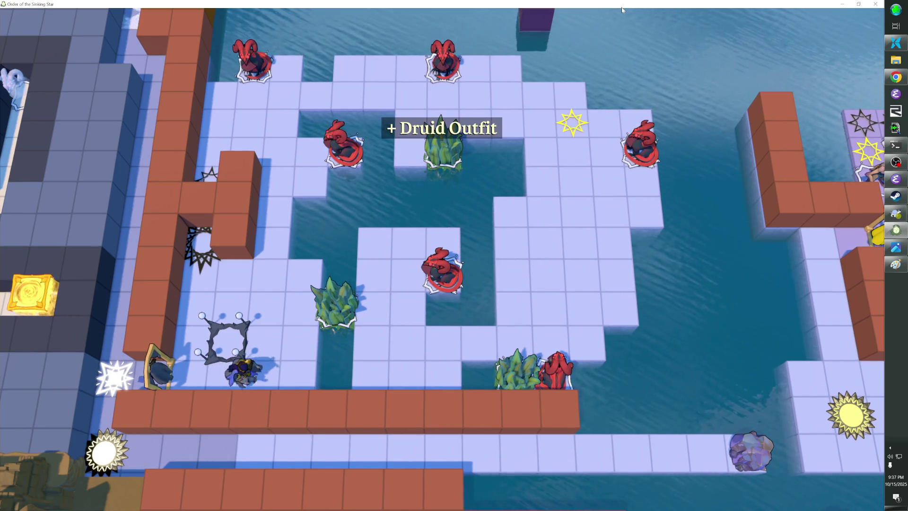
{"action": "key", "text": "Up"}
{"action": "key", "text": "Left"}
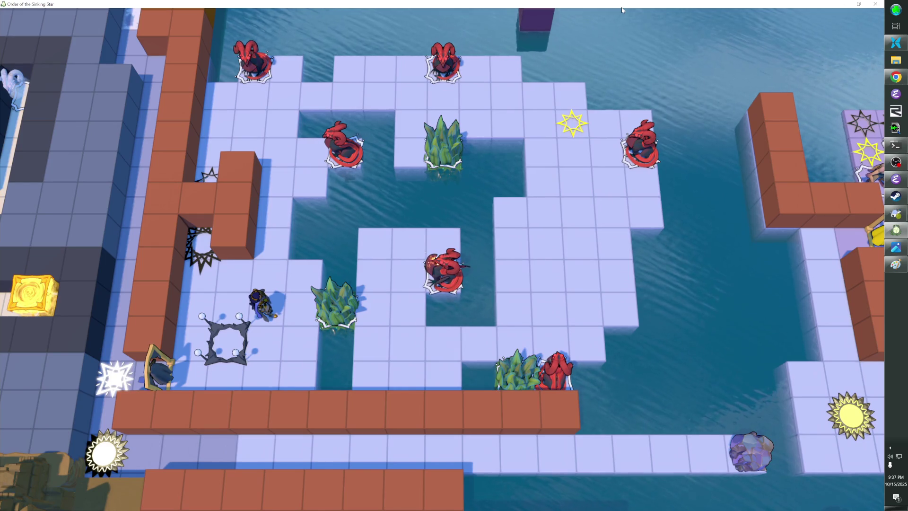
{"action": "key", "text": "Right"}
{"action": "key", "text": "Right"}
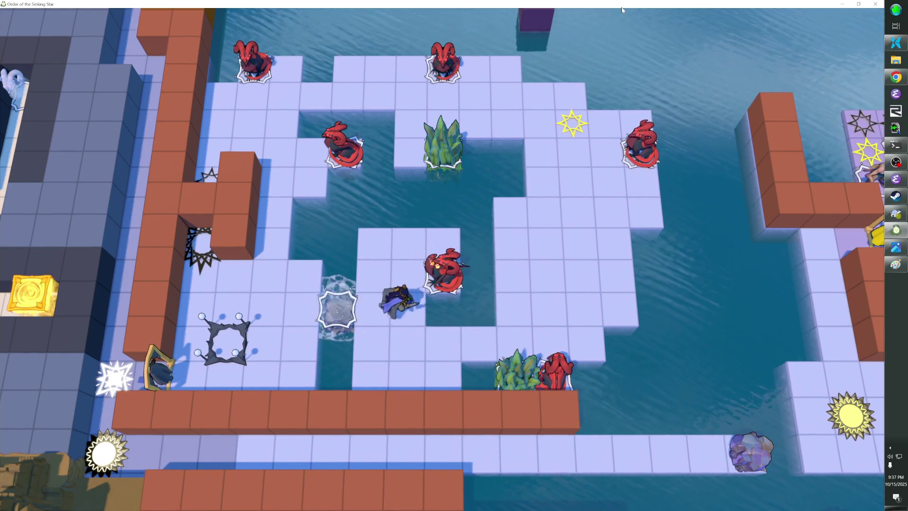
{"action": "key", "text": "Down"}
{"action": "key", "text": "Right"}
{"action": "key", "text": "Right"}
{"action": "key", "text": "Right"}
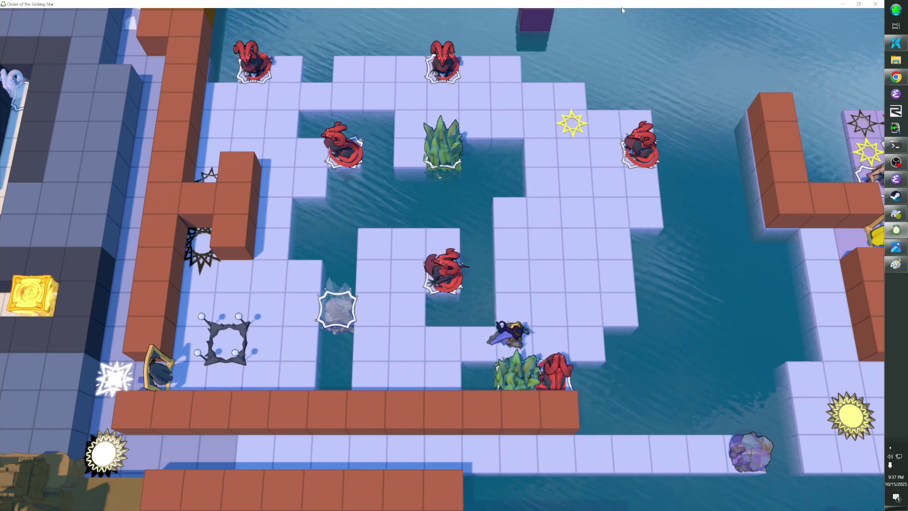
Walk to the central dragon, cross the water via the ice, then slide up the column.
{"action": "key", "text": "Up"}
{"action": "key", "text": "Up"}
{"action": "key", "text": "Down"}
{"action": "key", "text": "Down"}
{"action": "key", "text": "Left"}
{"action": "key", "text": "Left"}
{"action": "key", "text": "Left"}
{"action": "key", "text": "Up"}
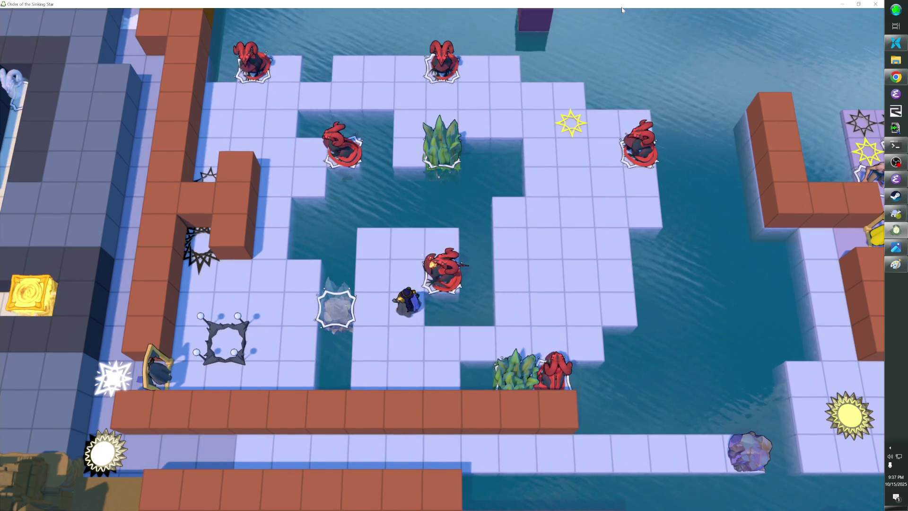
{"action": "key", "text": "Left"}
{"action": "key", "text": "Left"}
{"action": "key", "text": "Left"}
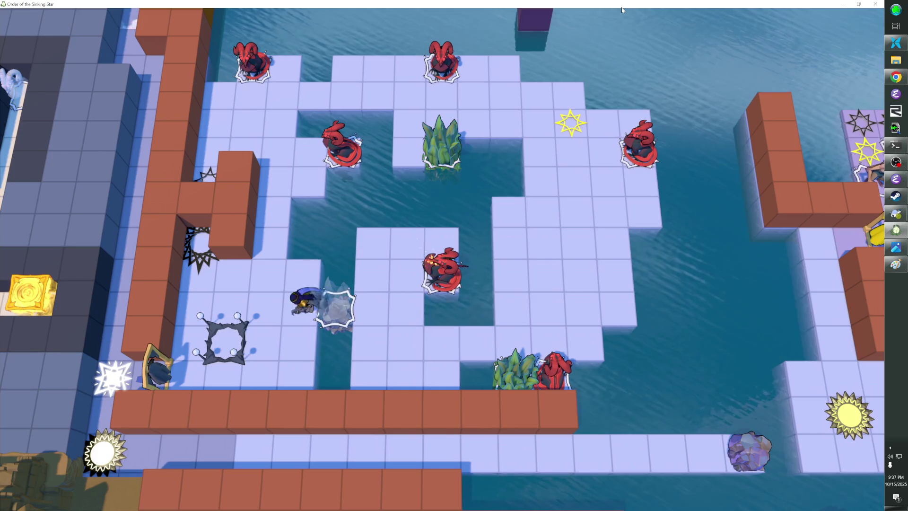
{"action": "key", "text": "Right"}
{"action": "key", "text": "Right"}
{"action": "key", "text": "Right"}
{"action": "key", "text": "Right"}
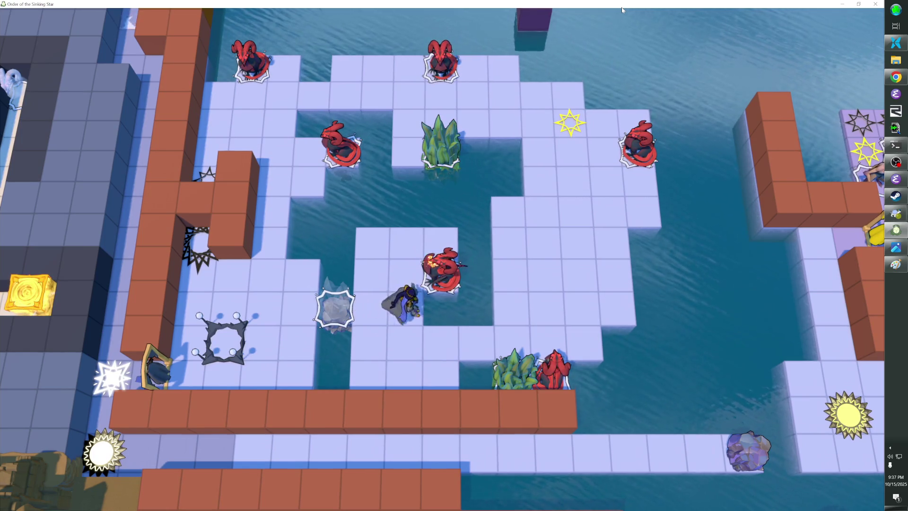
{"action": "key", "text": "Down"}
{"action": "key", "text": "Right"}
{"action": "key", "text": "Right"}
{"action": "key", "text": "Right"}
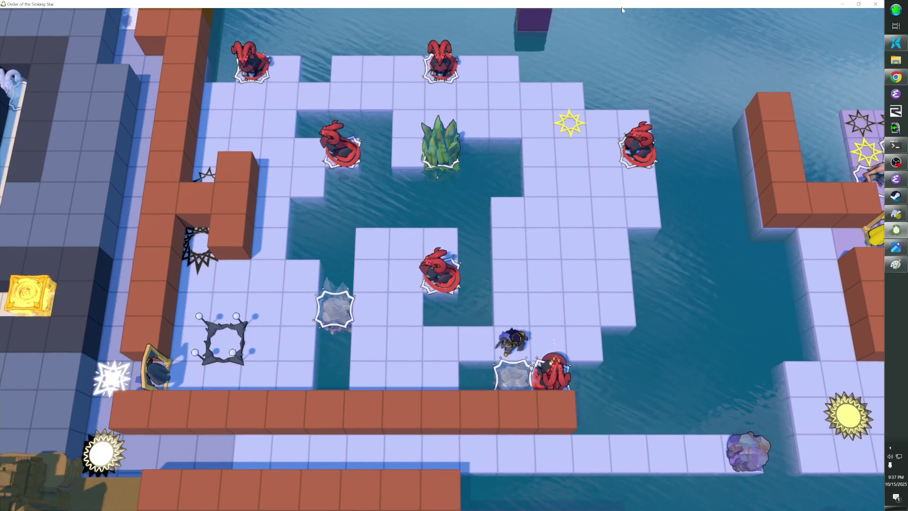
{"action": "key", "text": "Up"}
Undo the burning move at the top of the column and slide to the bottom.
{"action": "key", "text": "Right"}
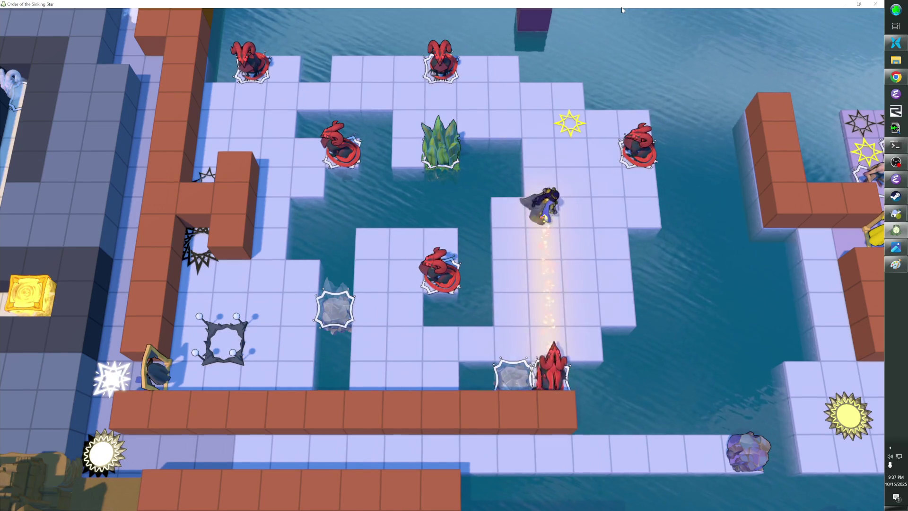
{"action": "key", "text": "z"}
{"action": "key", "text": "Down"}
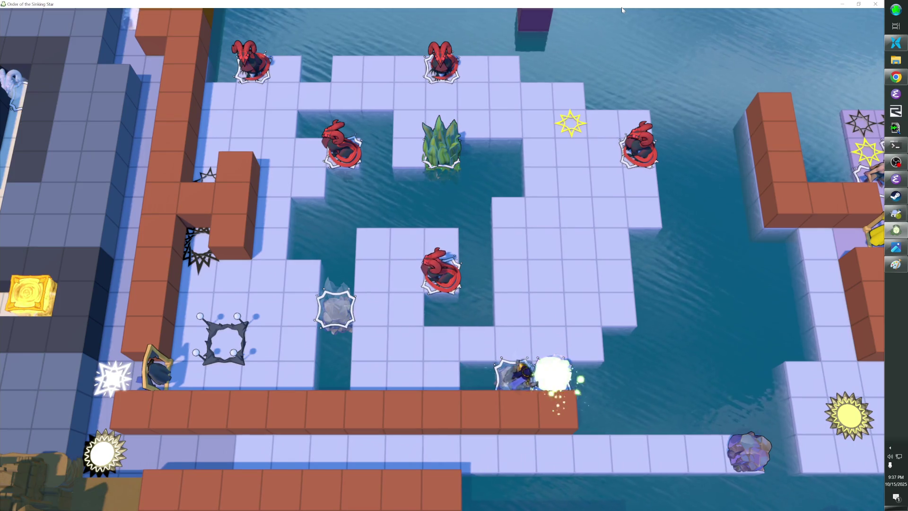
{"action": "key", "text": "z"}
{"action": "key", "text": "Down"}
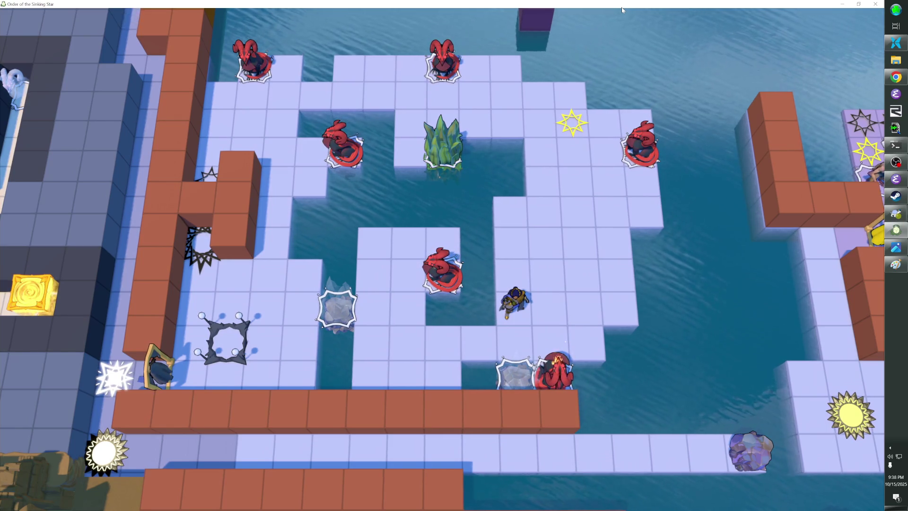
Neutralise the dragon beside the lower ice block, then the upper-right dragon.
{"action": "key", "text": "Down"}
{"action": "key", "text": "Up"}
{"action": "key", "text": "Right"}
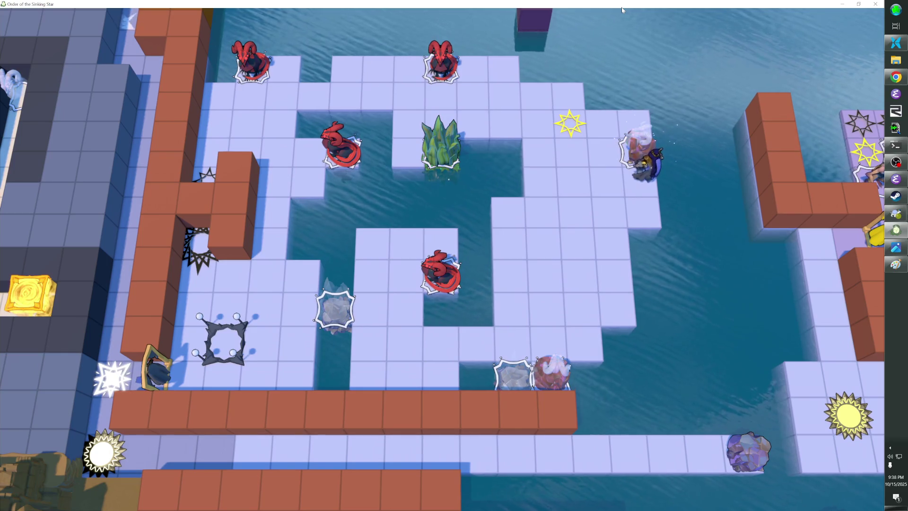
{"action": "key", "text": "Left"}
{"action": "key", "text": "Left"}
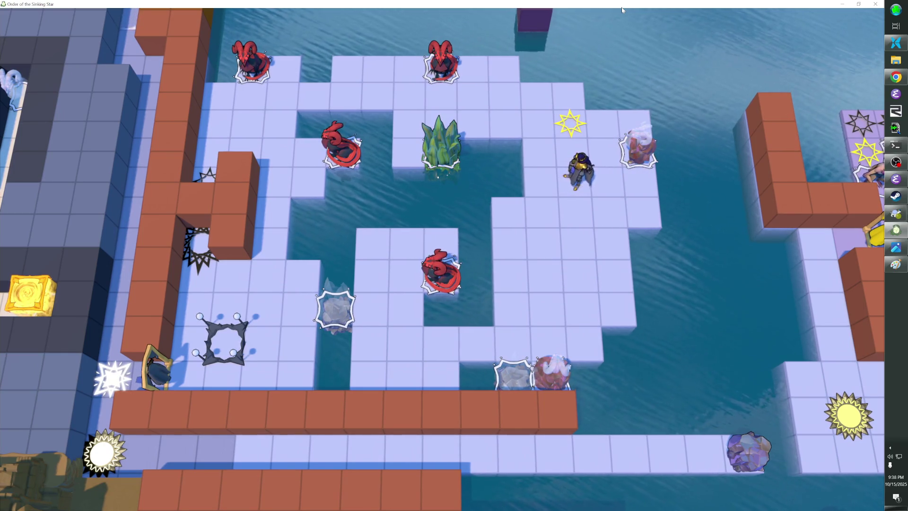
Move past the rock block and climb to the top row beside the yellow star.
{"action": "key", "text": "Down"}
{"action": "key", "text": "Right"}
{"action": "key", "text": "Right"}
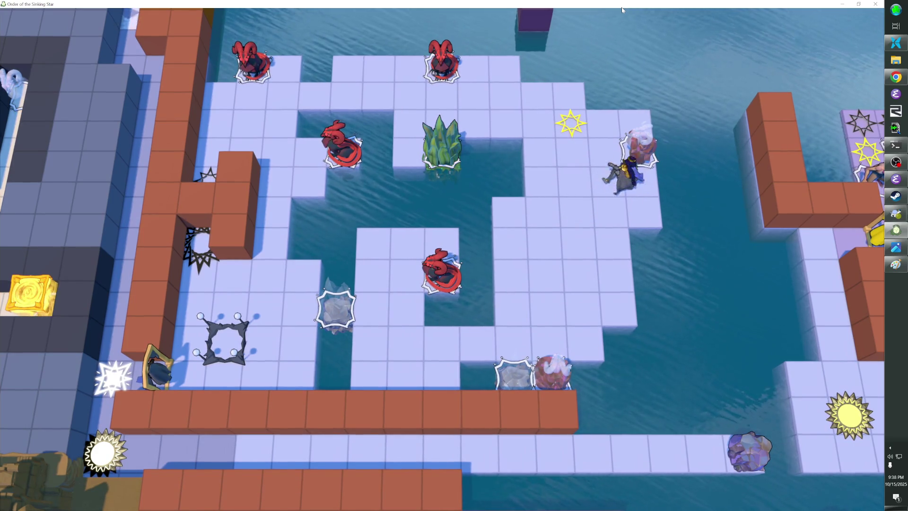
{"action": "key", "text": "Left"}
{"action": "key", "text": "Left"}
{"action": "key", "text": "Left"}
{"action": "key", "text": "Up"}
{"action": "key", "text": "Up"}
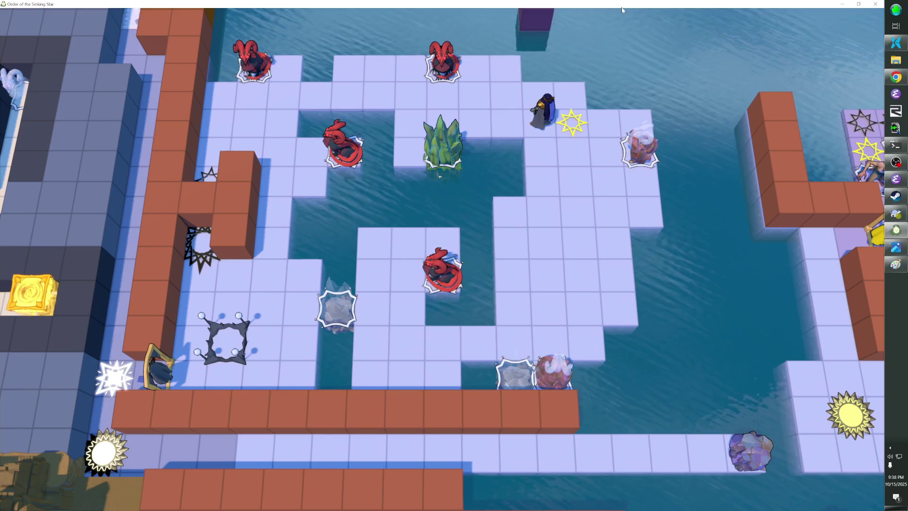
{"action": "key", "text": "Left"}
{"action": "key", "text": "Up"}
{"action": "key", "text": "Up"}
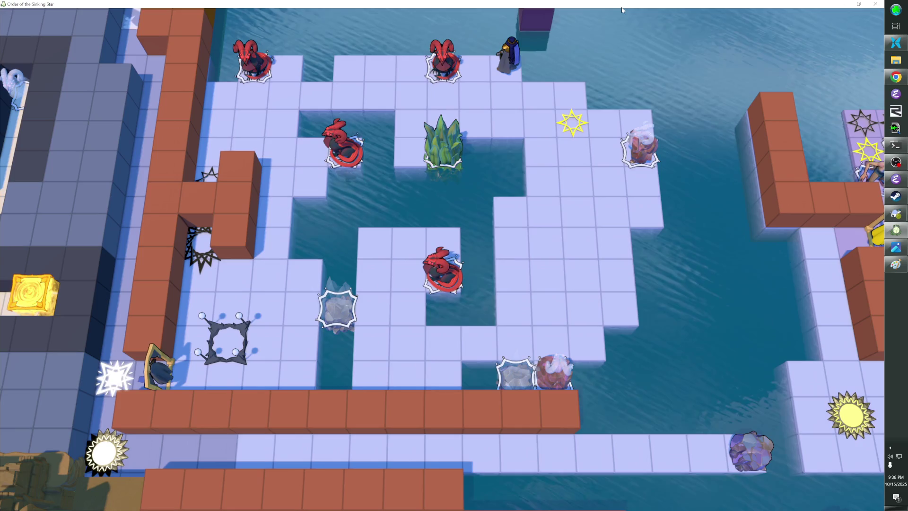
Neutralise the top-centre and upper-left dragons, clear the grass, then start rewinding.
{"action": "key", "text": "Down"}
{"action": "key", "text": "Left"}
{"action": "key", "text": "Down"}
{"action": "key", "text": "Left"}
{"action": "key", "text": "Right"}
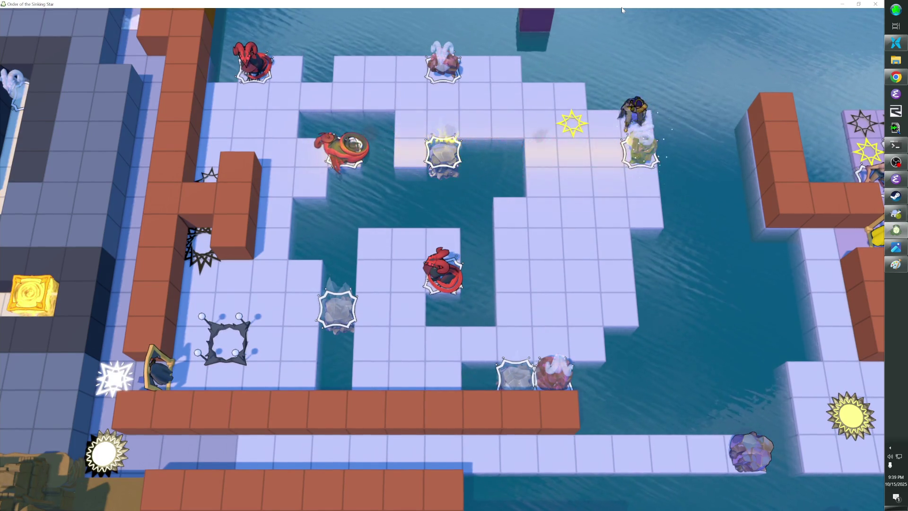
{"action": "key", "text": "Left"}
{"action": "key", "text": "Up"}
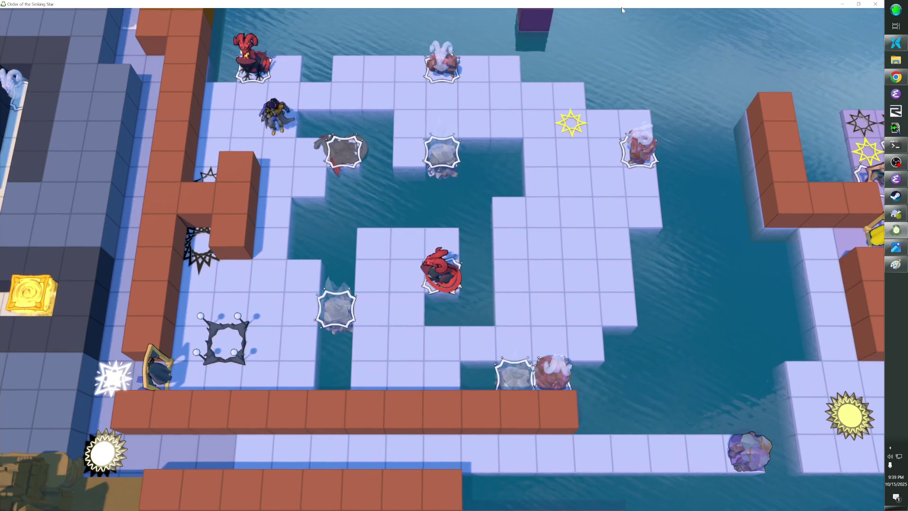
{"action": "key", "text": "Right"}
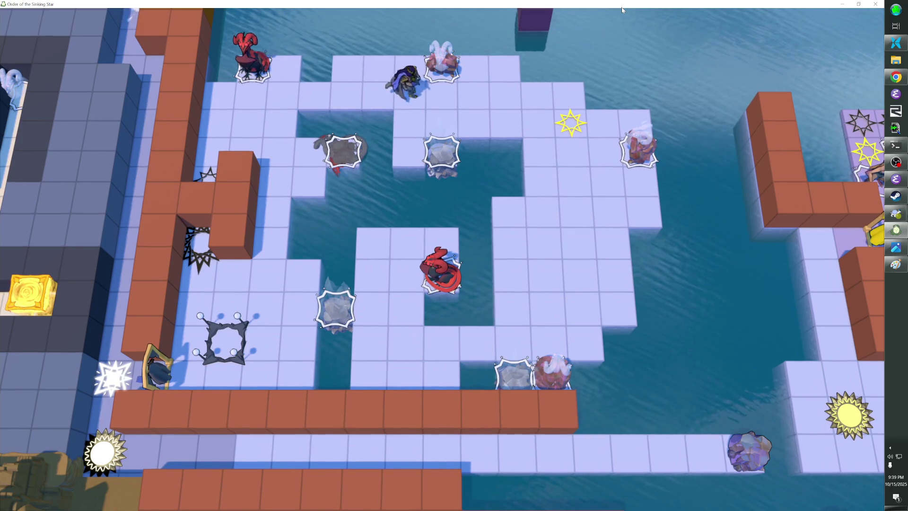
{"action": "key", "text": "Left"}
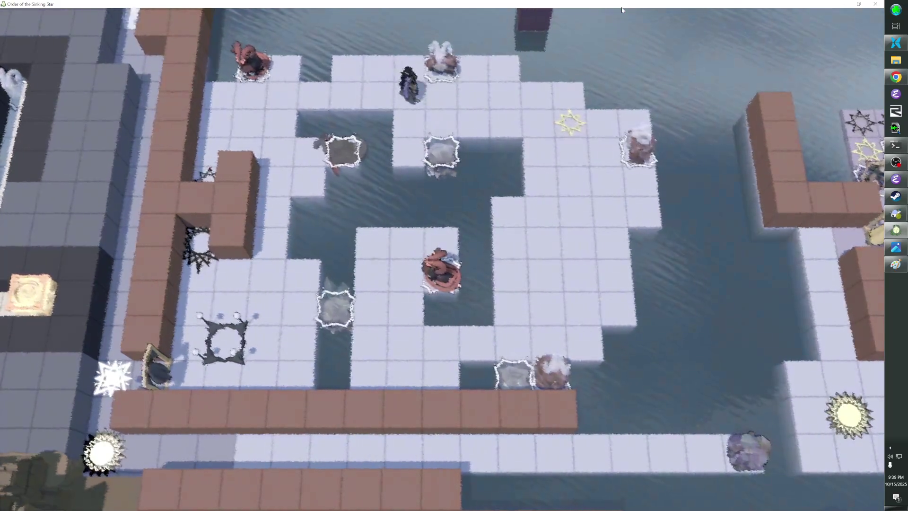
Finish rewinding the upper platform and step onto the white star tile.
{"action": "key", "text": "Down"}
{"action": "key", "text": "Right"}
{"action": "key", "text": "Left"}
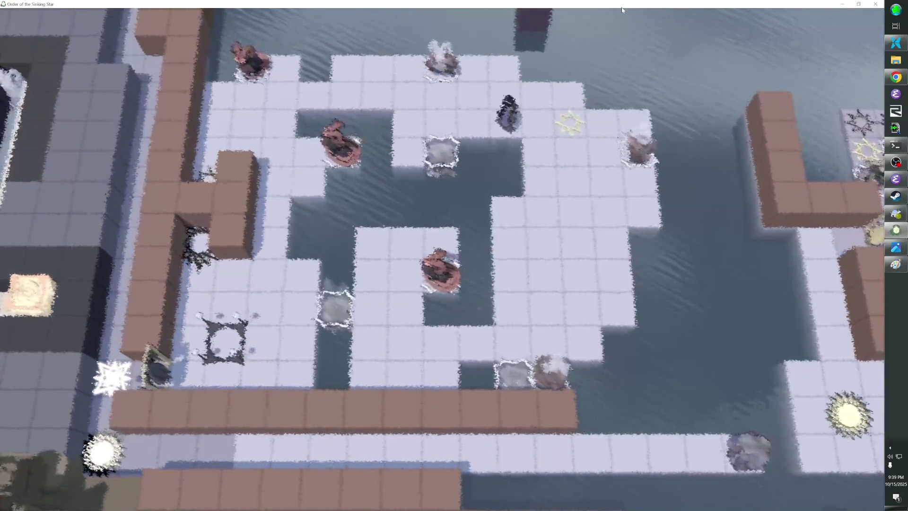
{"action": "key", "text": "Up"}
{"action": "key", "text": "Right"}
{"action": "key", "text": "Right"}
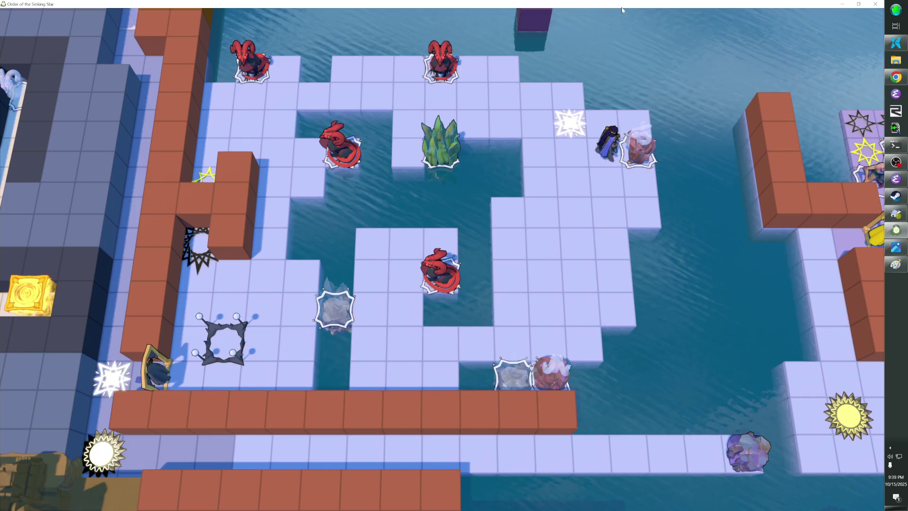
{"action": "key", "text": "Left"}
{"action": "key", "text": "Left"}
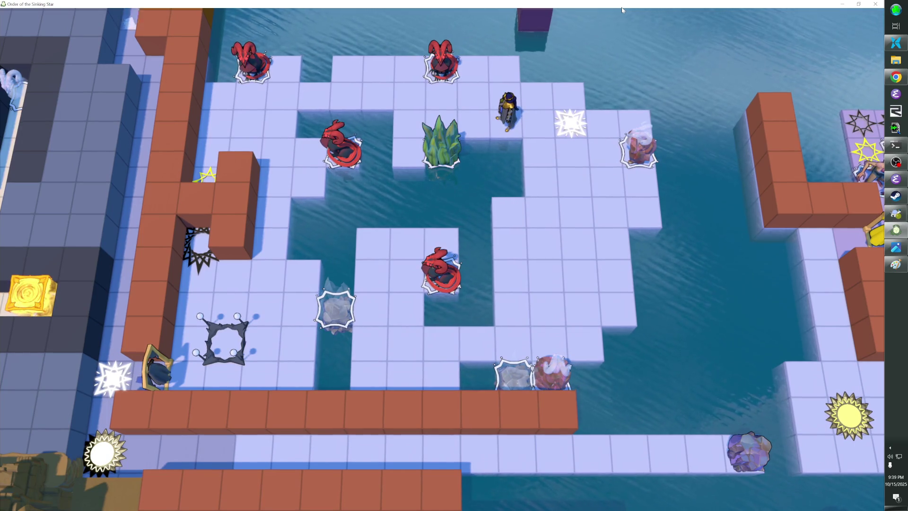
{"action": "key", "text": "Right"}
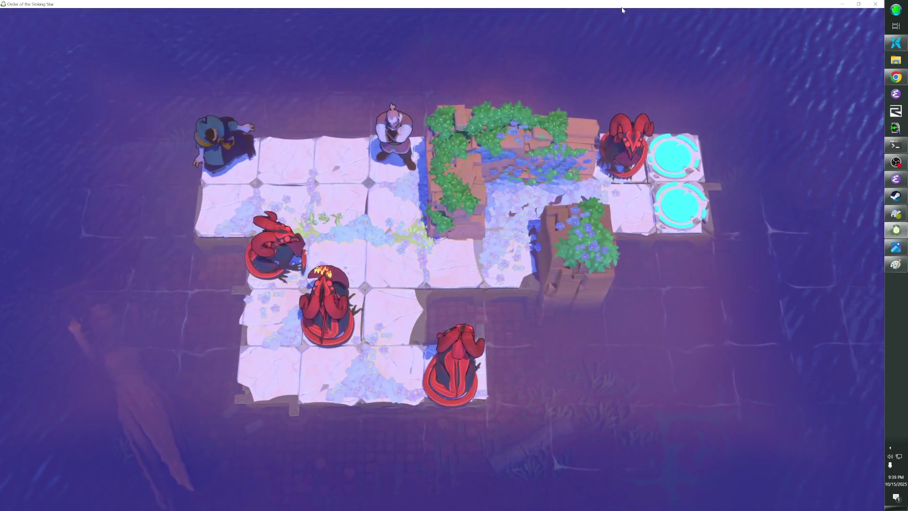
Choose Exit to Overworld from the pause menu and step off the star tile.
{"action": "key", "text": "Escape"}
{"action": "key", "text": "Return"}
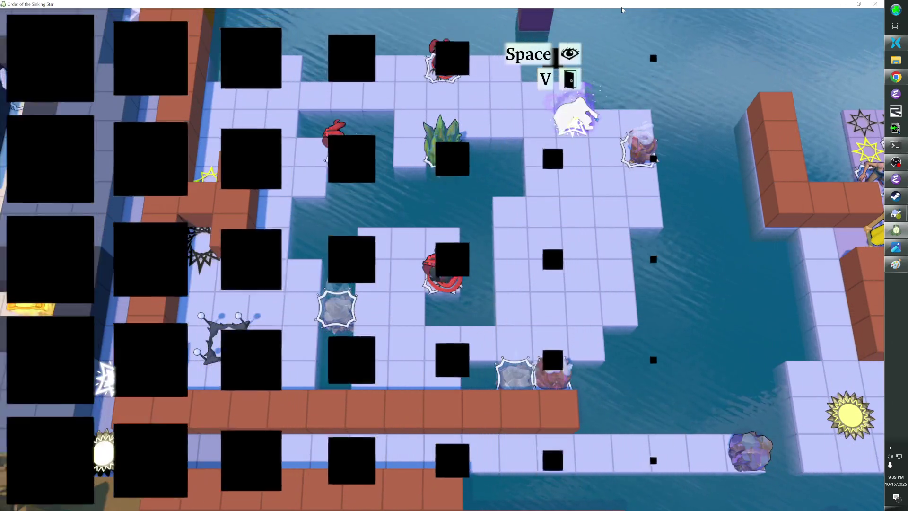
{"action": "key", "text": "Left"}
{"action": "key", "text": "Left"}
{"action": "key", "text": "Left"}
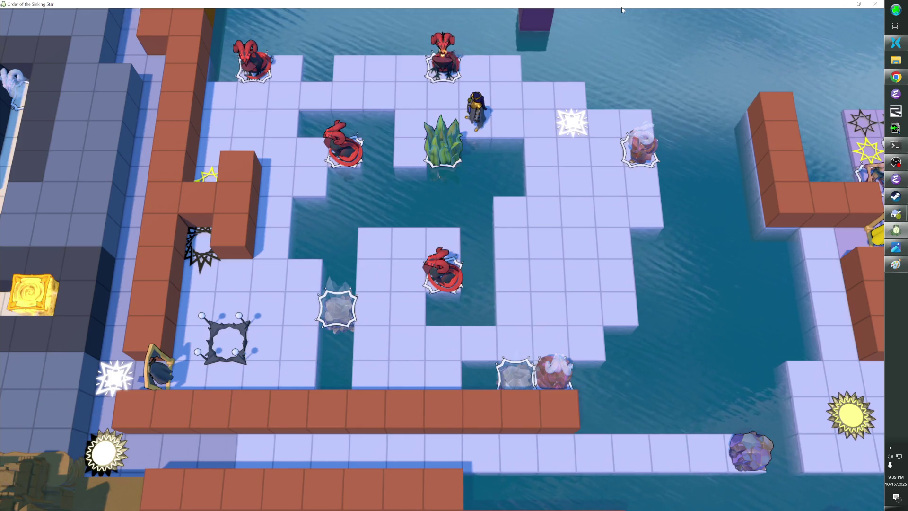
Strike the red horned creature on the left and move down beside the red dragon.
{"action": "key", "text": "Up"}
{"action": "key", "text": "Up"}
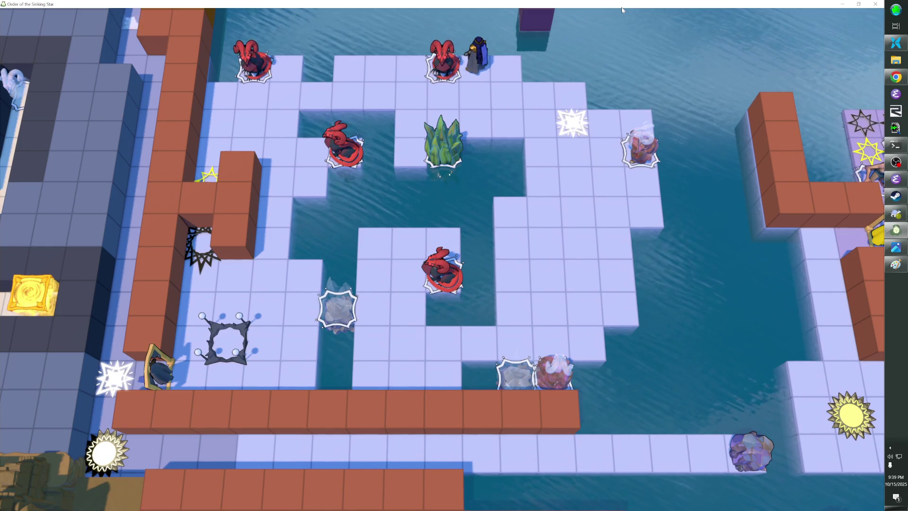
{"action": "key", "text": "Left"}
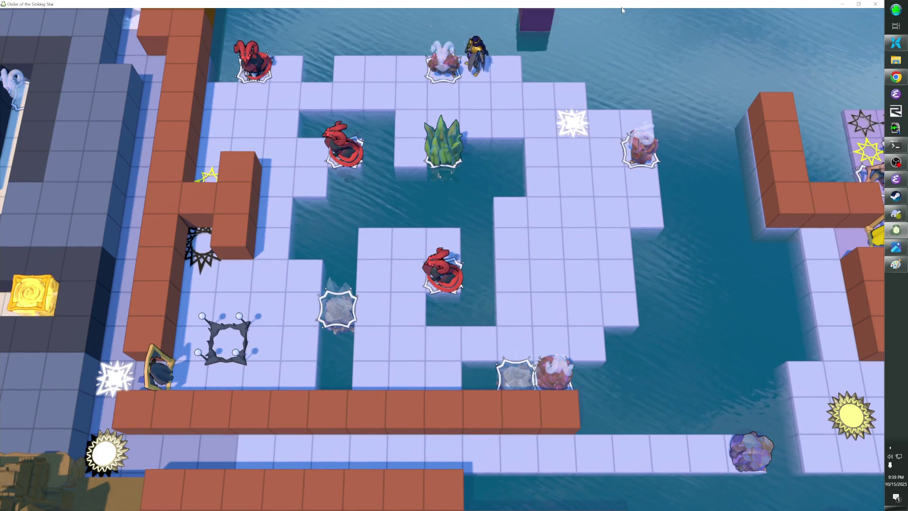
{"action": "key", "text": "Left"}
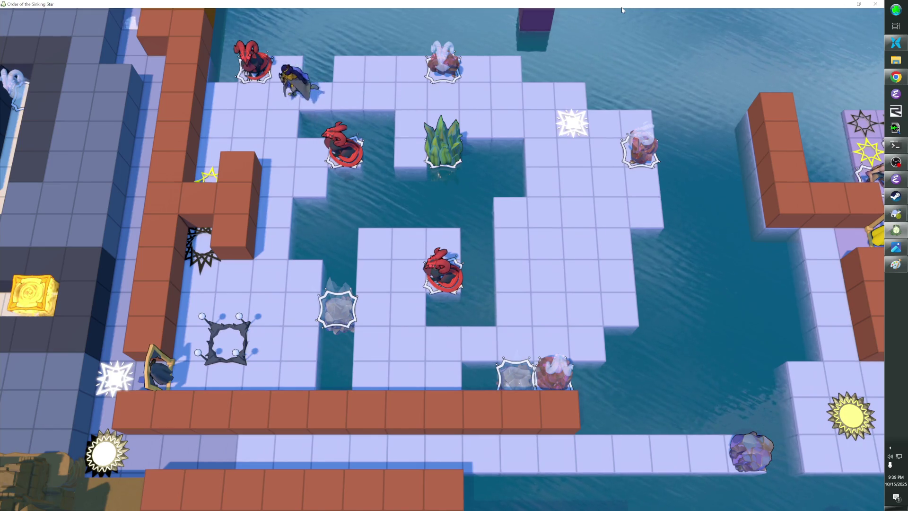
{"action": "key", "text": "Down"}
{"action": "key", "text": "Left"}
{"action": "key", "text": "Right"}
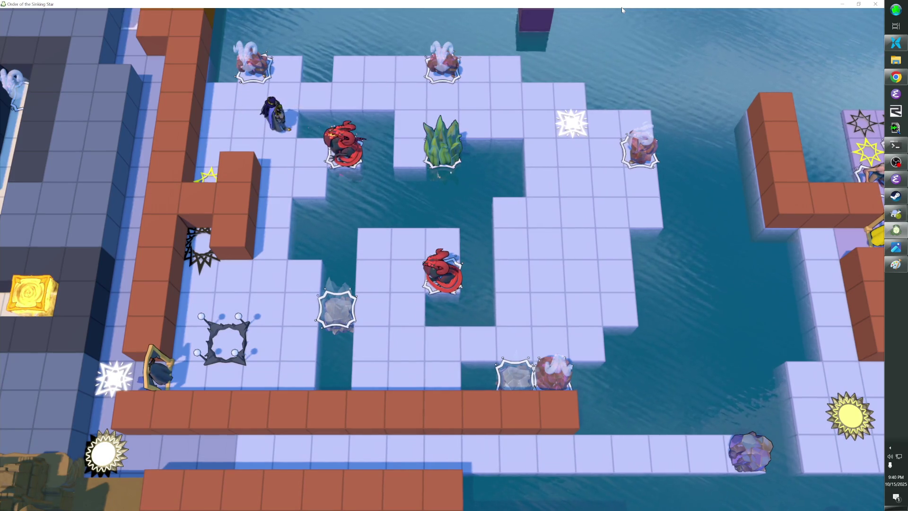
{"action": "key", "text": "Down"}
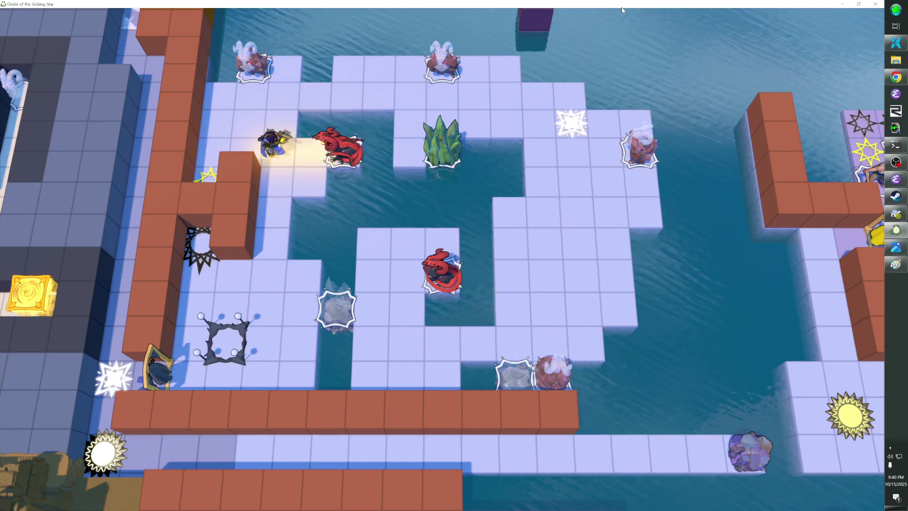
Rewind the mistake, then strike the top dragon, the grass clump and the creature below.
{"action": "key", "text": "z"}
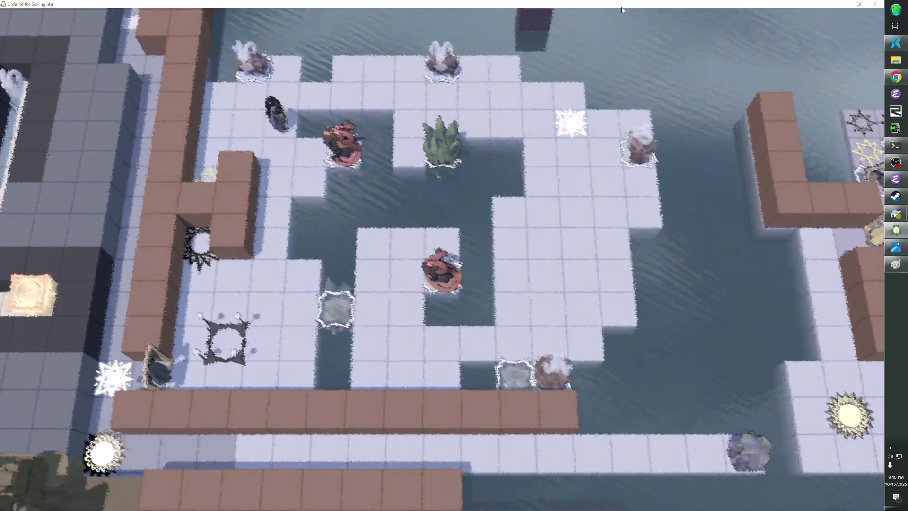
{"action": "key", "text": "z"}
{"action": "key", "text": "z"}
{"action": "key", "text": "z"}
{"action": "key", "text": "z"}
{"action": "key", "text": "Right"}
{"action": "key", "text": "Right"}
{"action": "key", "text": "z"}
{"action": "key", "text": "z"}
{"action": "key", "text": "Up"}
{"action": "key", "text": "Left"}
{"action": "key", "text": "Right"}
{"action": "key", "text": "Down"}
{"action": "key", "text": "z"}
{"action": "key", "text": "z"}
{"action": "key", "text": "z"}
{"action": "key", "text": "z"}
{"action": "key", "text": "z"}
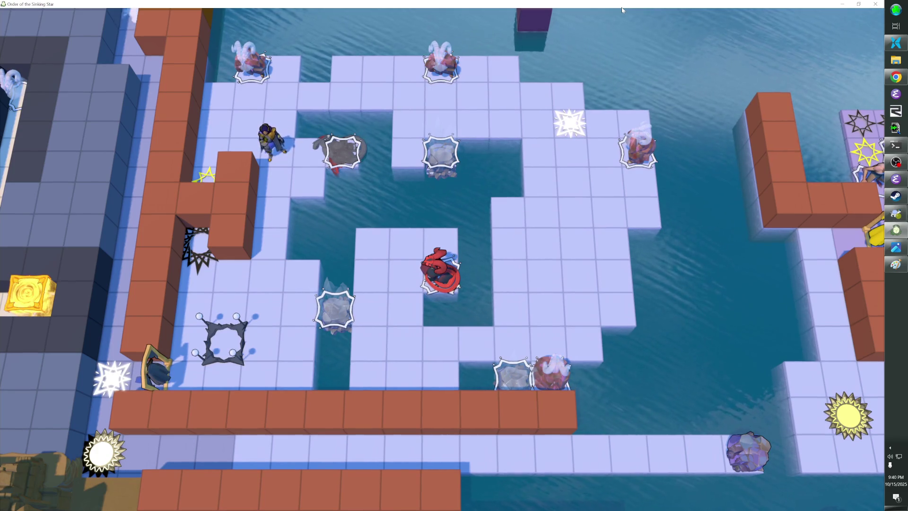
Move the armoured character up the column to trigger the fire beam.
{"action": "key", "text": "z"}
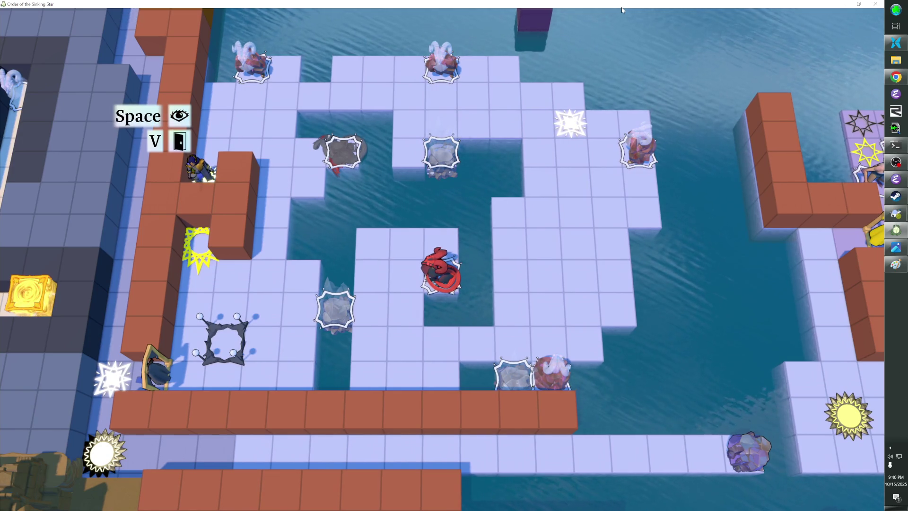
{"action": "key", "text": "z"}
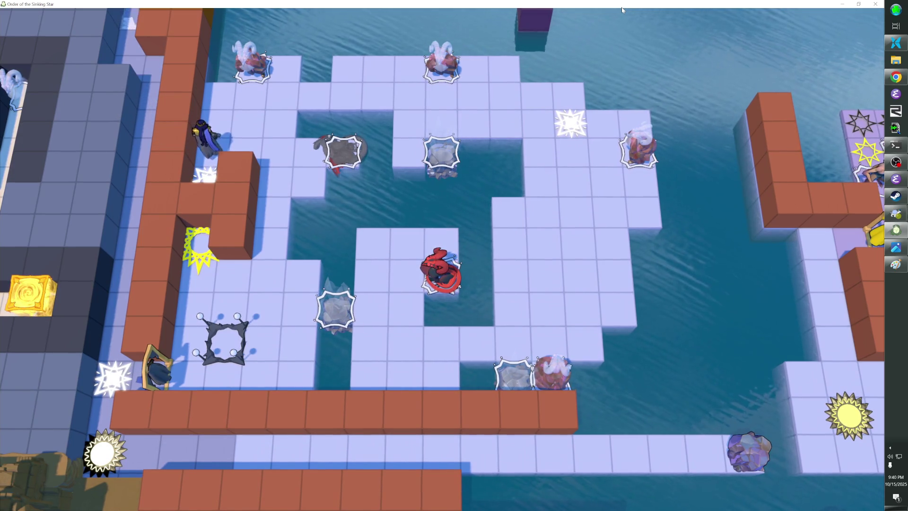
{"action": "key", "text": "Down"}
{"action": "key", "text": "Down"}
{"action": "key", "text": "Down"}
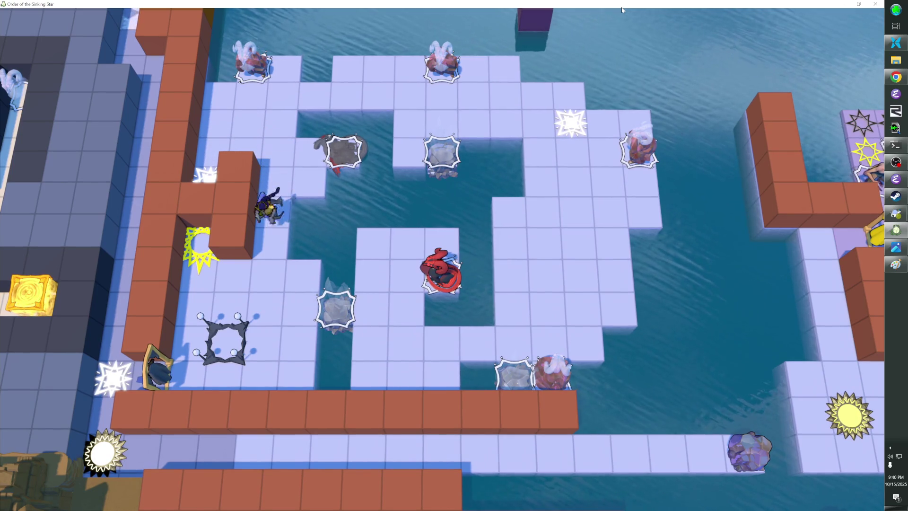
{"action": "key", "text": "Up"}
{"action": "key", "text": "Up"}
{"action": "key", "text": "Up"}
{"action": "key", "text": "Right"}
{"action": "key", "text": "Up"}
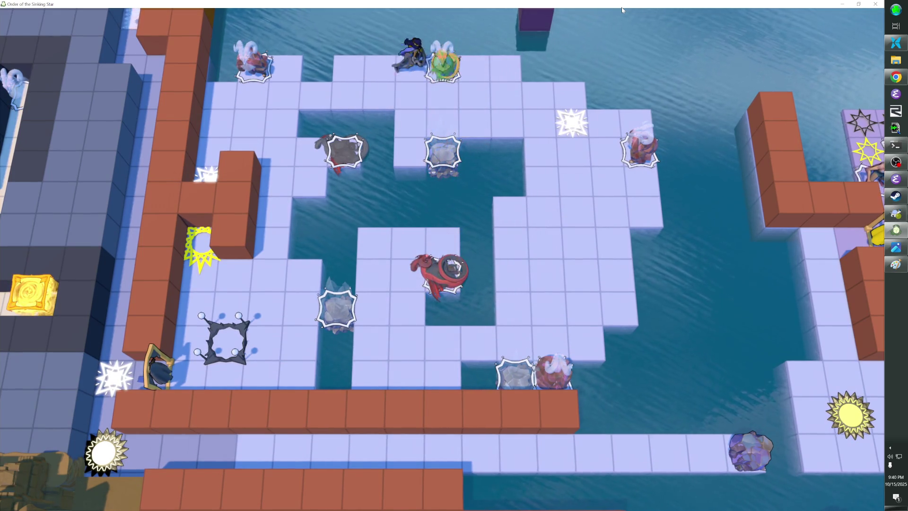
Walk left and down onto the star portal and finish the level with V.
{"action": "key", "text": "Down"}
{"action": "key", "text": "Left"}
{"action": "key", "text": "Left"}
{"action": "key", "text": "Left"}
{"action": "key", "text": "Down"}
{"action": "key", "text": "Down"}
{"action": "key", "text": "Down"}
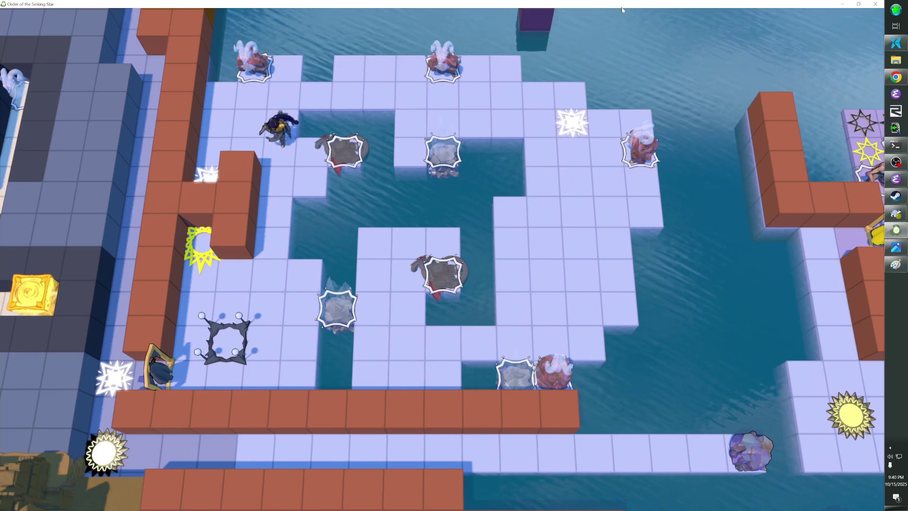
{"action": "key", "text": "Left"}
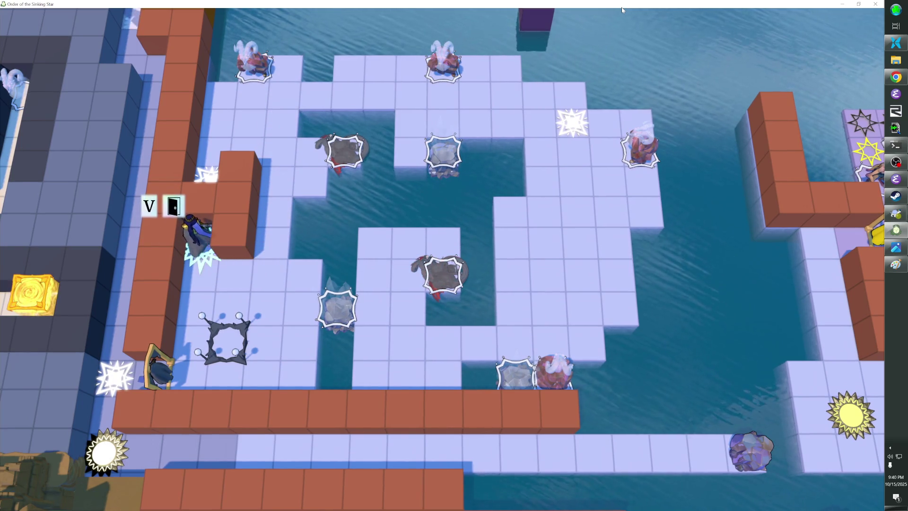
{"action": "key", "text": "v"}
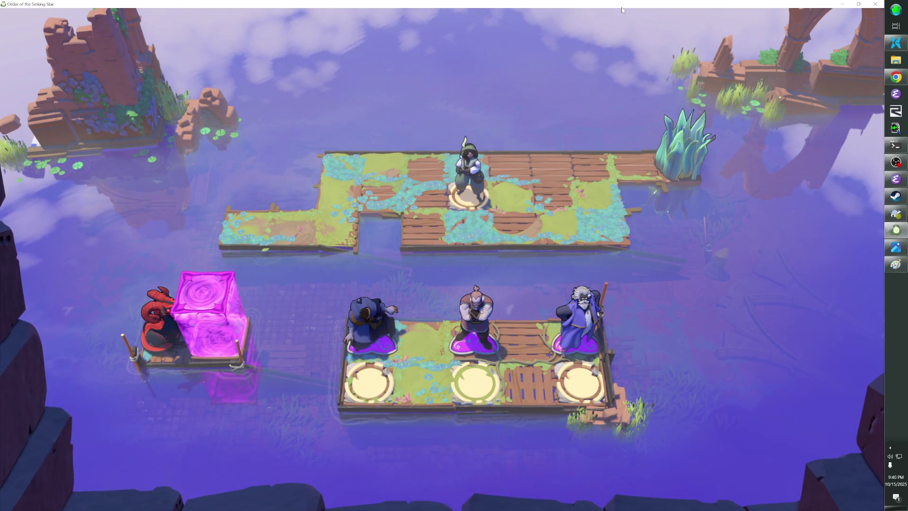
Toggle the Lightmaps debug render on with F1 and back to normal lighting.
{"action": "key", "text": "F1"}
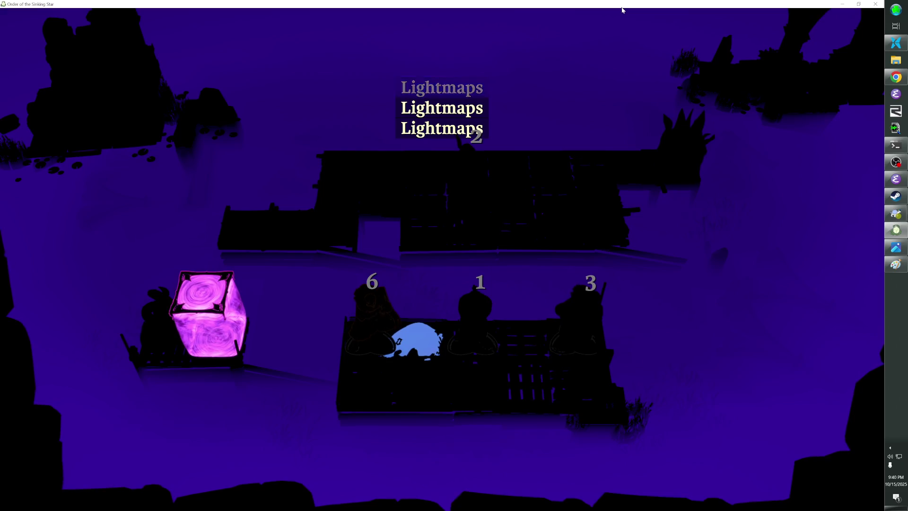
{"action": "key", "text": "F1"}
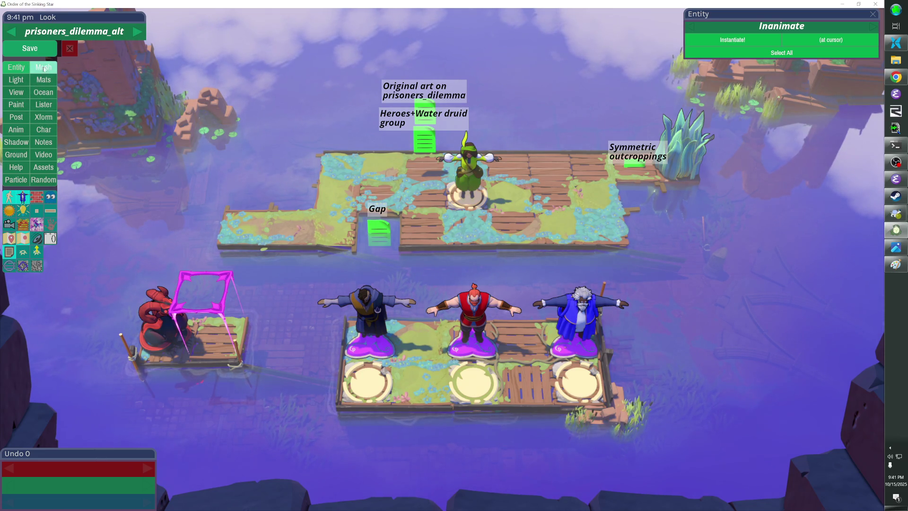
Open the Env.Lighting Editor on its Light Select criteria and widen the panel.
{"action": "left_click", "coordinate": [27, 80]}
{"action": "left_click", "coordinate": [27, 79]}
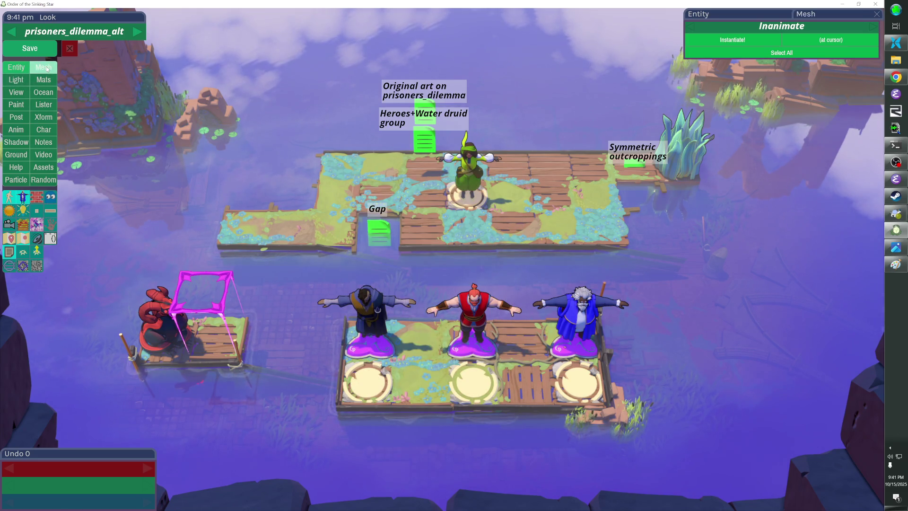
{"action": "left_click", "coordinate": [46, 81]}
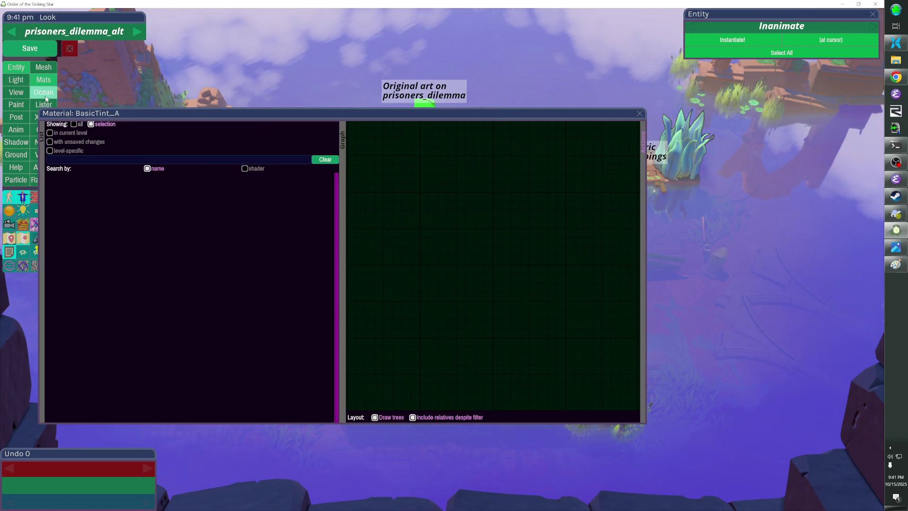
{"action": "left_click", "coordinate": [639, 113]}
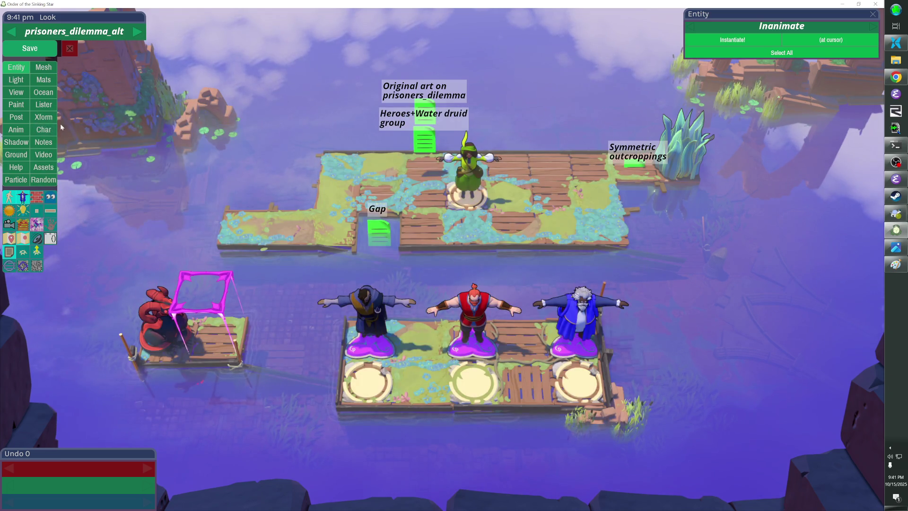
{"action": "left_click", "coordinate": [14, 85]}
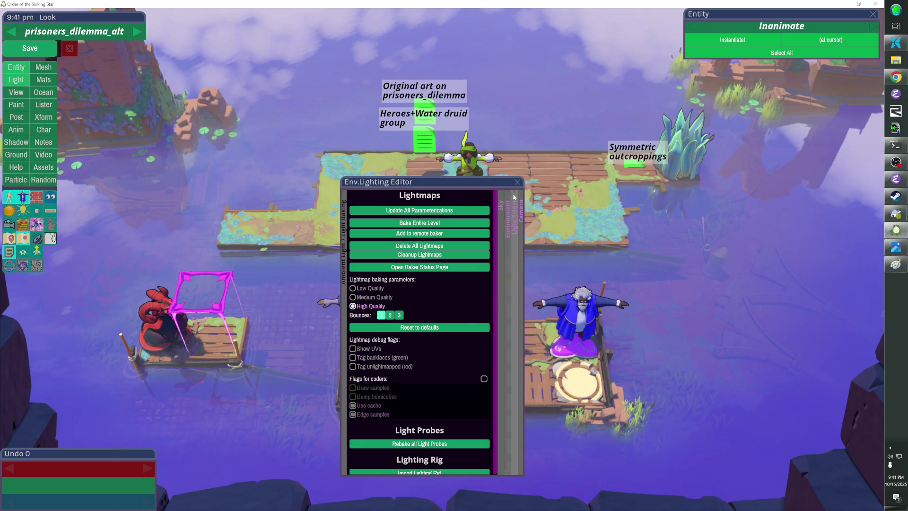
{"action": "left_click", "coordinate": [515, 218]}
{"action": "mouse_move", "coordinate": [524, 265]}
{"action": "left_mouse_down"}
{"action": "mouse_move", "coordinate": [670, 256]}
{"action": "mouse_move", "coordinate": [641, 256]}
{"action": "left_mouse_up"}
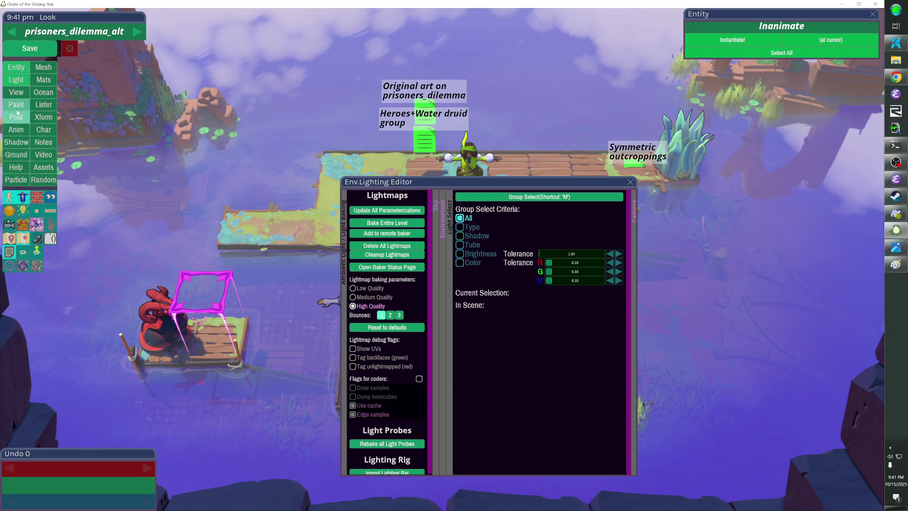
Compare Specular, Lightmaps and Light Probes shading on and off, then close both lighting windows.
{"action": "left_click", "coordinate": [16, 94]}
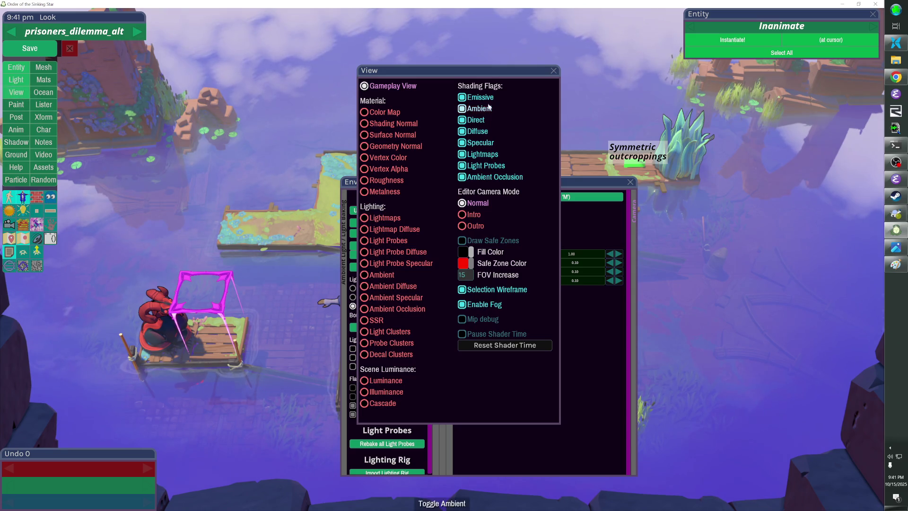
{"action": "left_click_drag", "start_coordinate": [492, 72], "coordinate": [630, 101]}
{"action": "left_click", "coordinate": [616, 168]}
{"action": "left_click", "coordinate": [600, 180]}
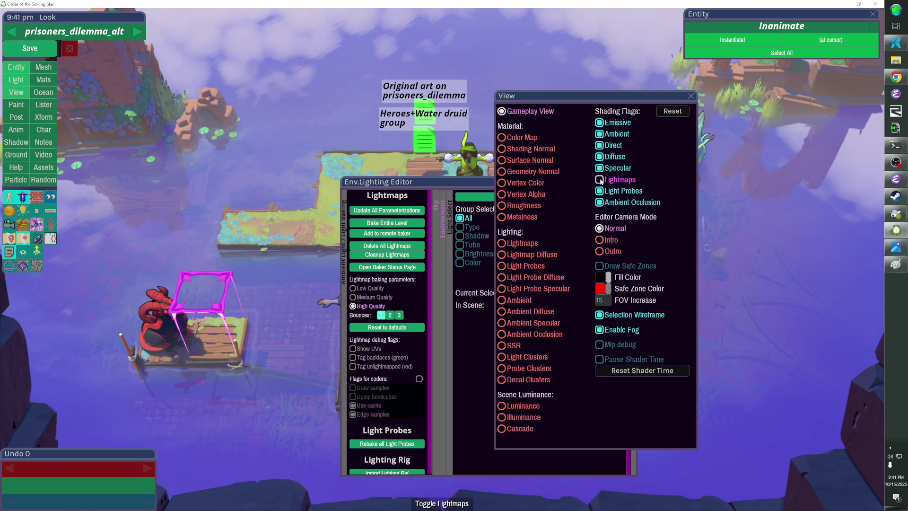
{"action": "left_click", "coordinate": [599, 168]}
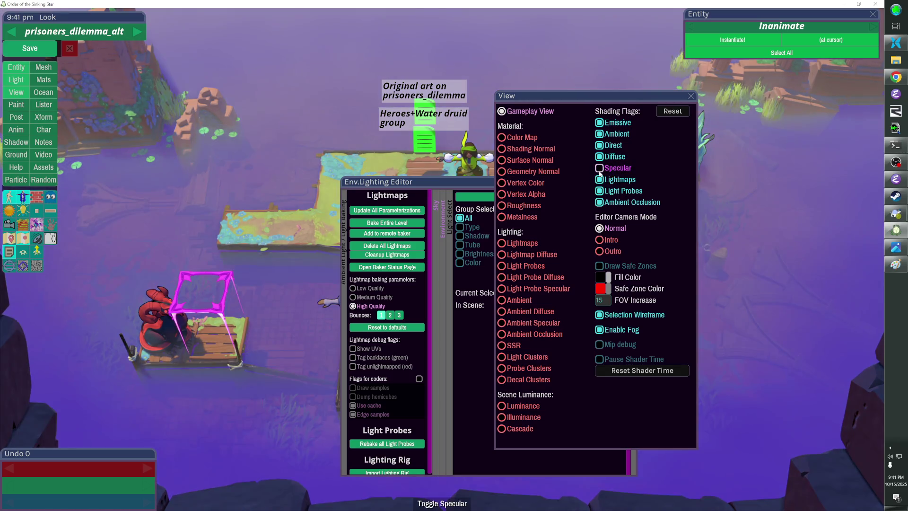
{"action": "left_click", "coordinate": [600, 180]}
{"action": "left_click", "coordinate": [600, 191]}
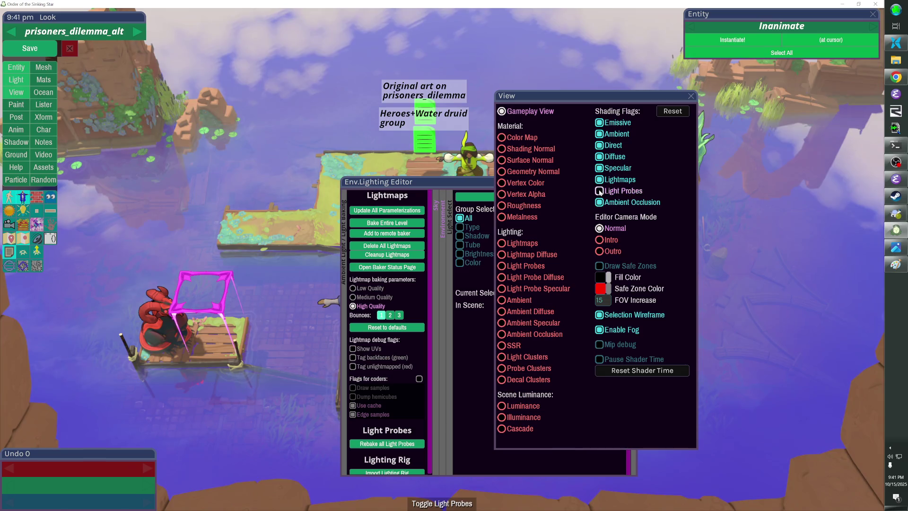
{"action": "left_click", "coordinate": [691, 96]}
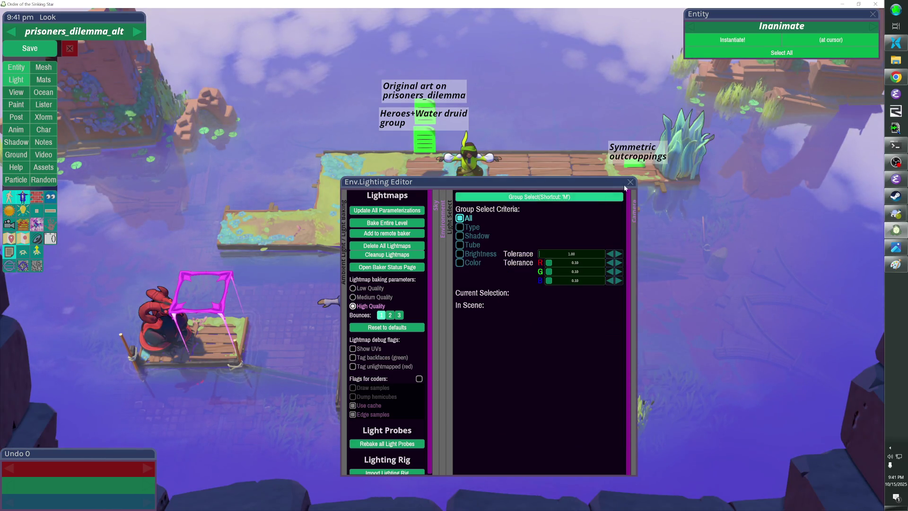
{"action": "left_click", "coordinate": [610, 196]}
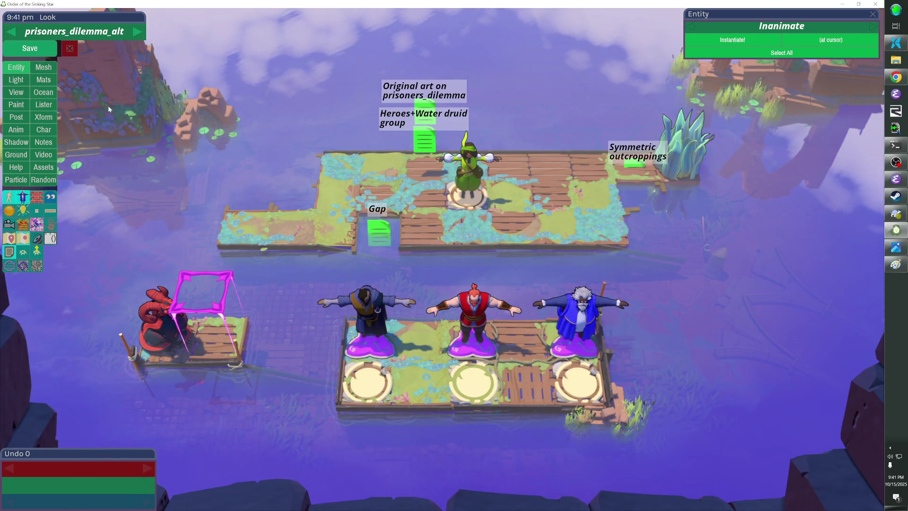
Add the level to the remote lightmap baker from the Light editor, then exit to play mode.
{"action": "left_click", "coordinate": [16, 80]}
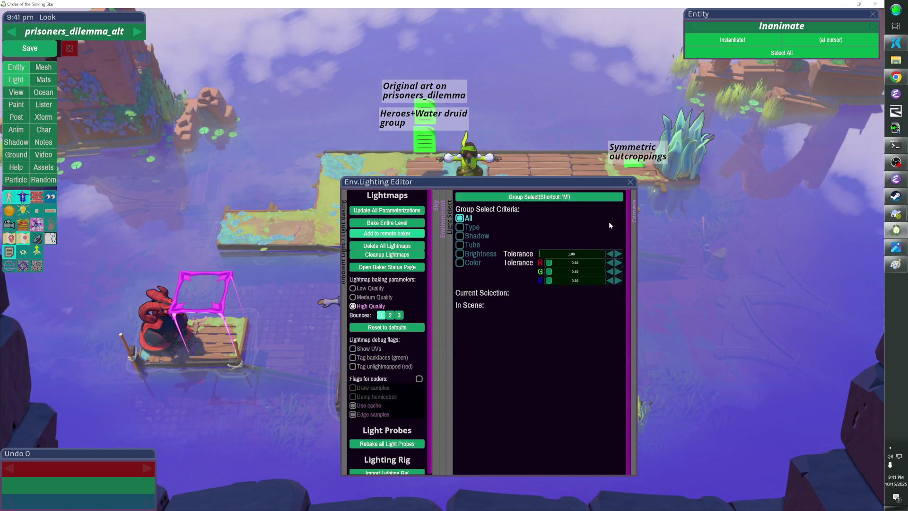
{"action": "left_click", "coordinate": [630, 182]}
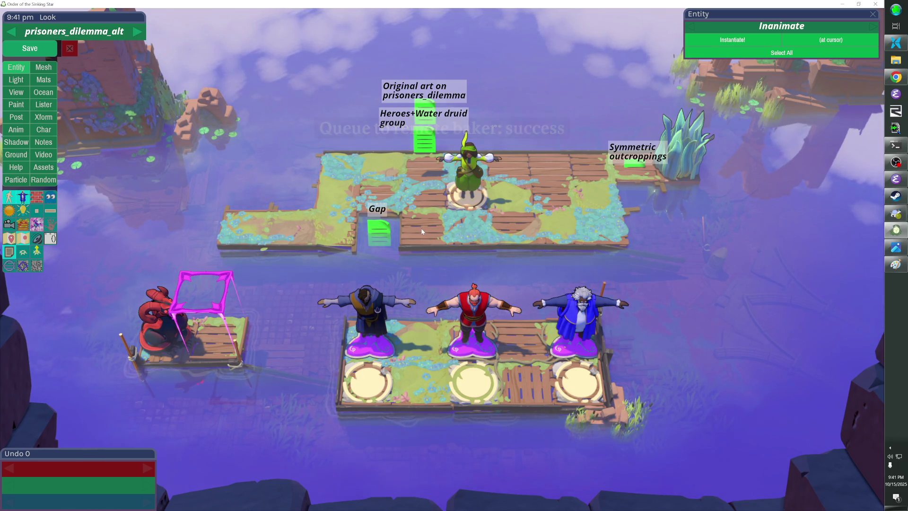
{"action": "key", "text": "Escape"}
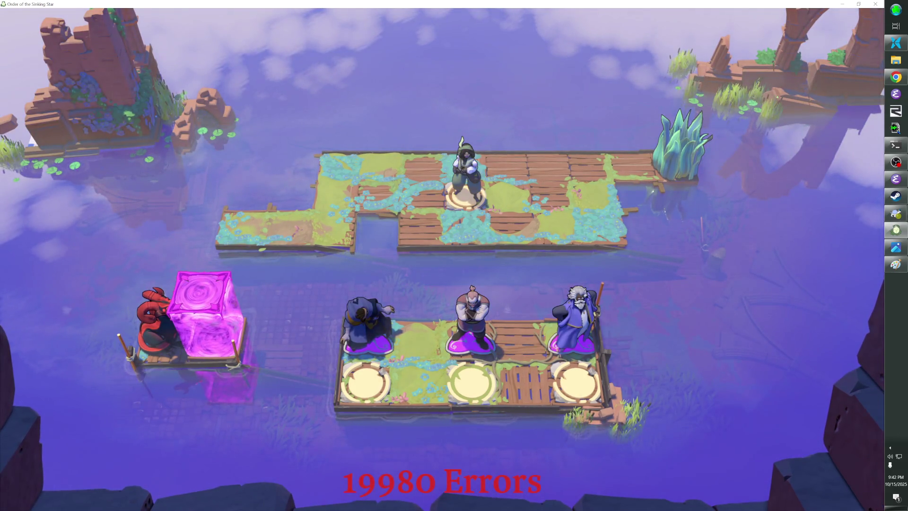